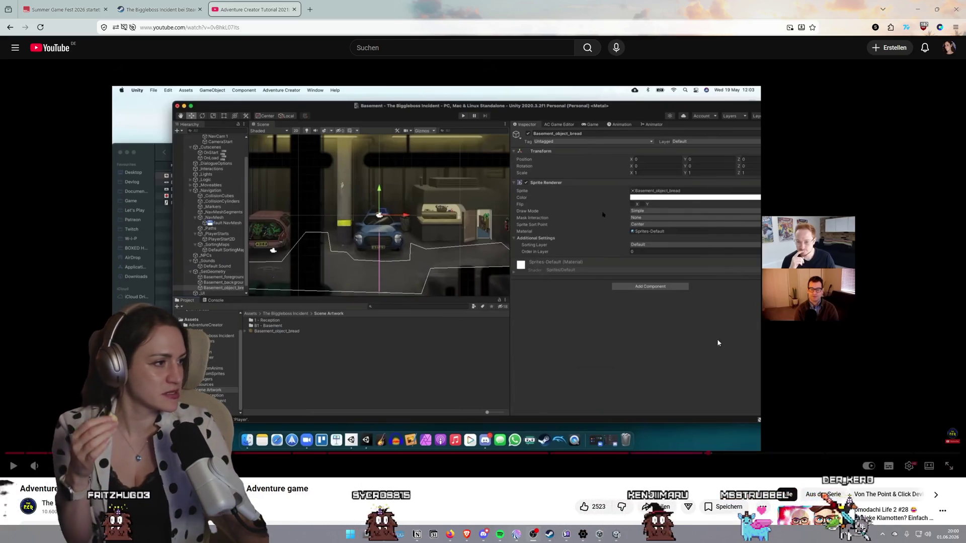
Pause and resume the Adventure Creator tutorial, then rewind it to an earlier point on the progress bar
click(838, 345)
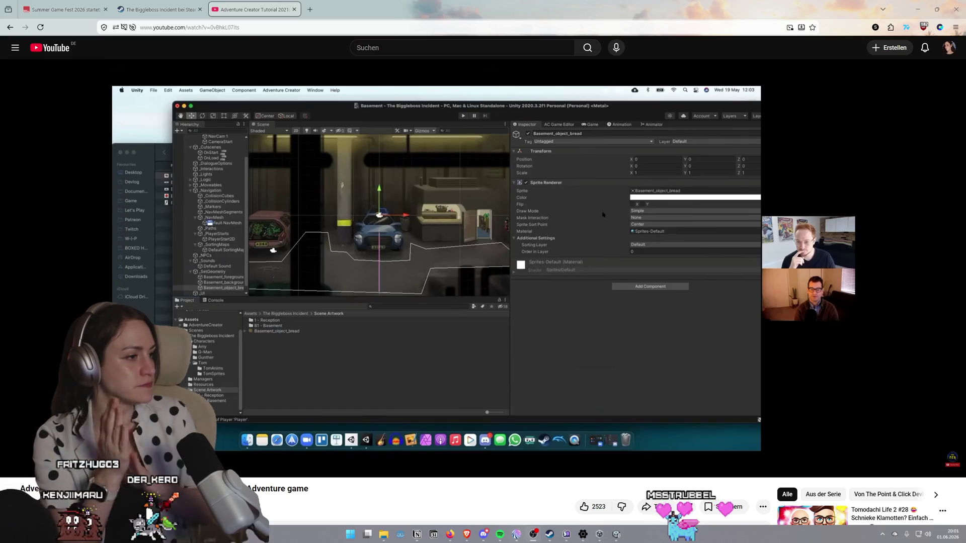
click(831, 185)
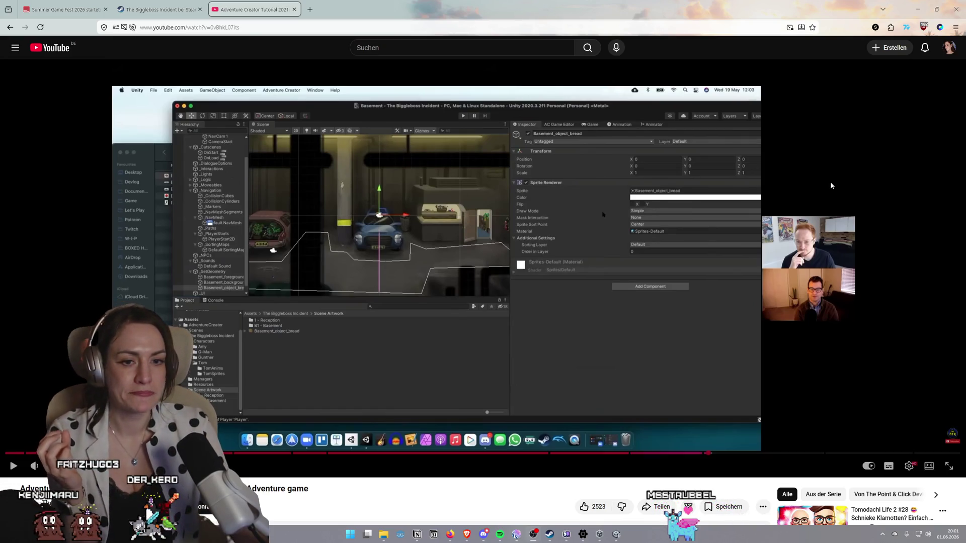
click(828, 187)
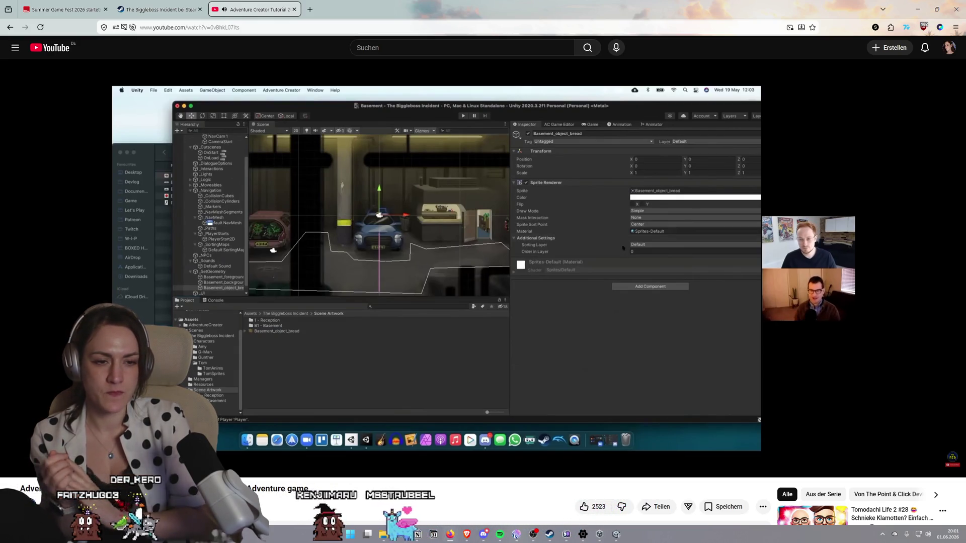
click(556, 170)
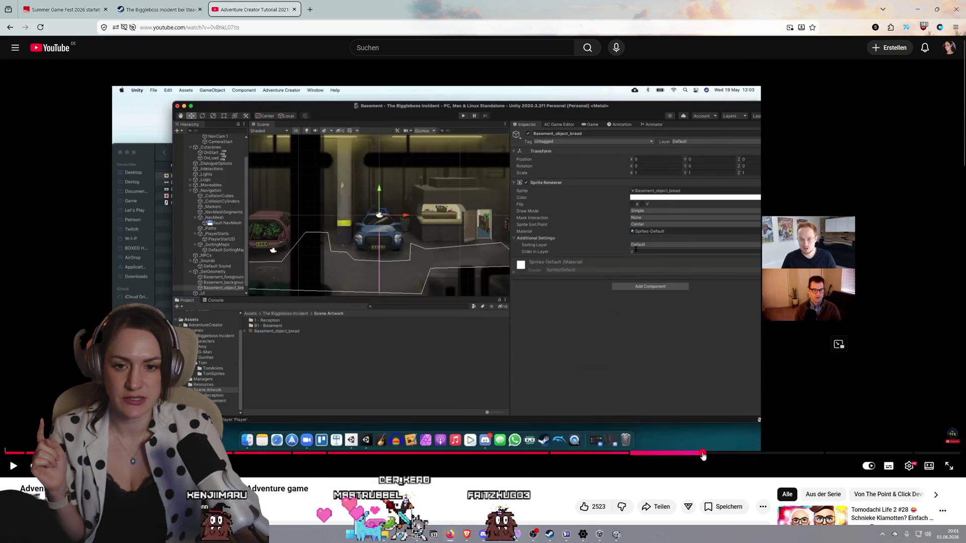
click(703, 454)
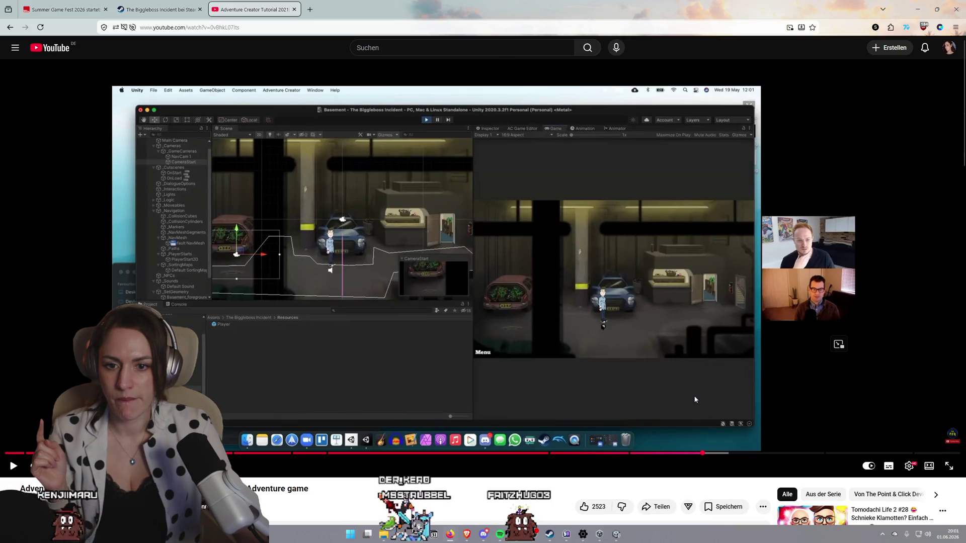
Play the tutorial briefly and pause it, then return to YouTube from the Google Images search
click(695, 399)
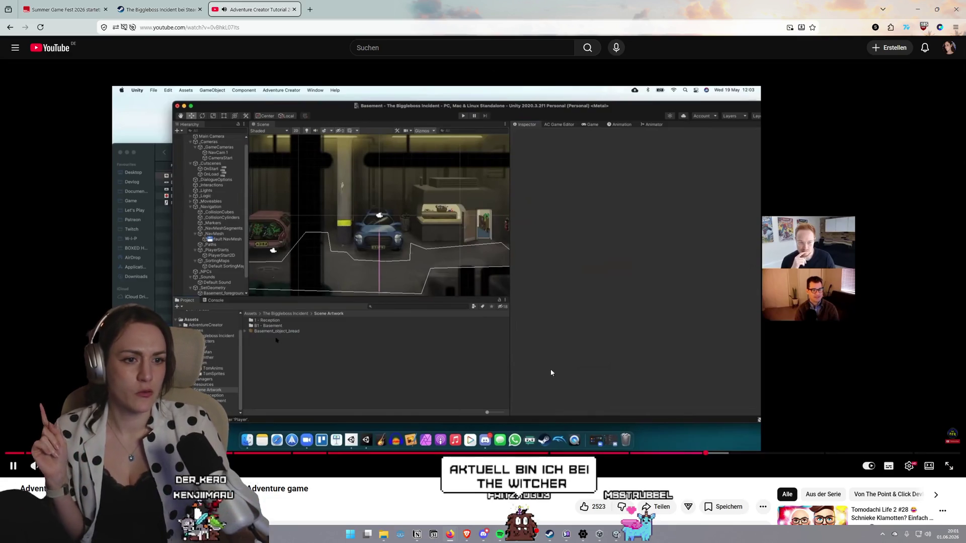
click(568, 353)
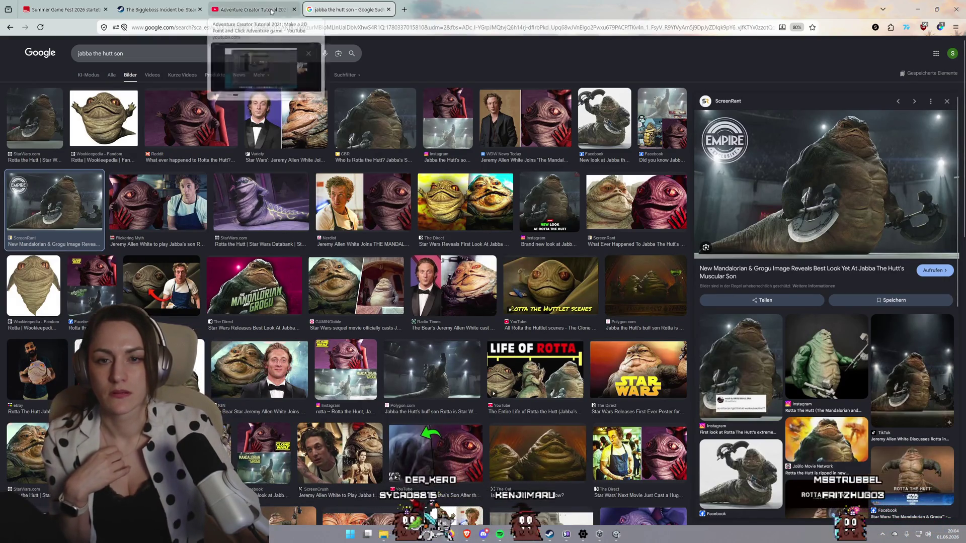
click(252, 9)
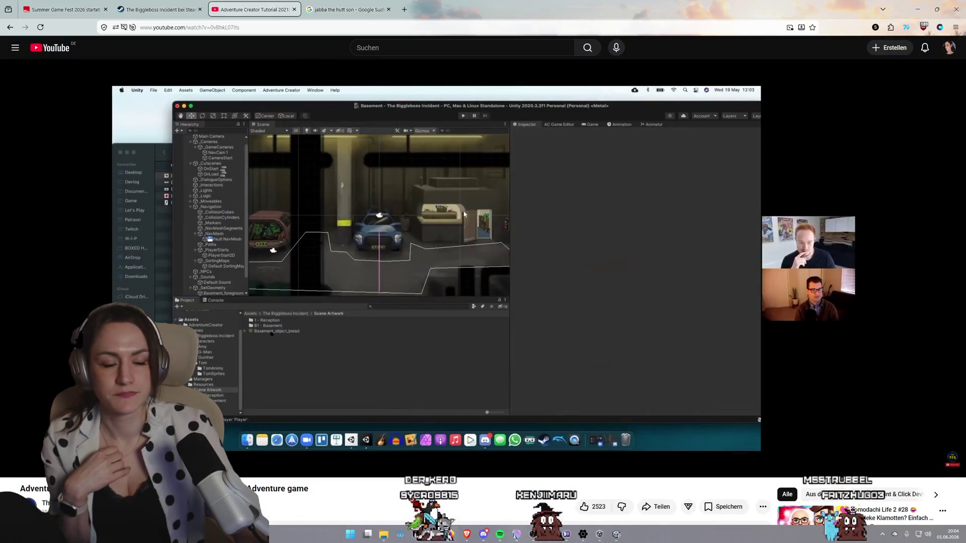
Play the tutorial and pause it at the Basement_object_bread sprite import settings
click(600, 271)
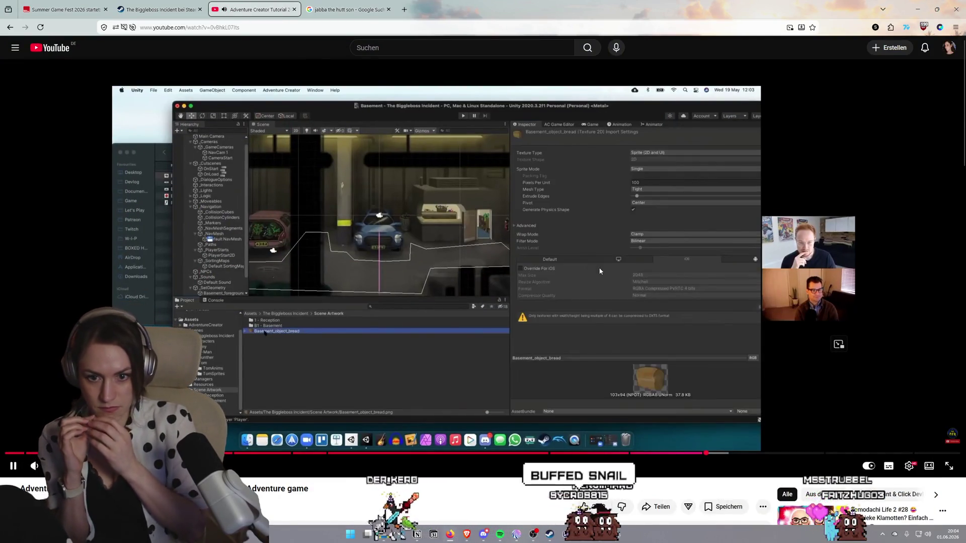
click(593, 282)
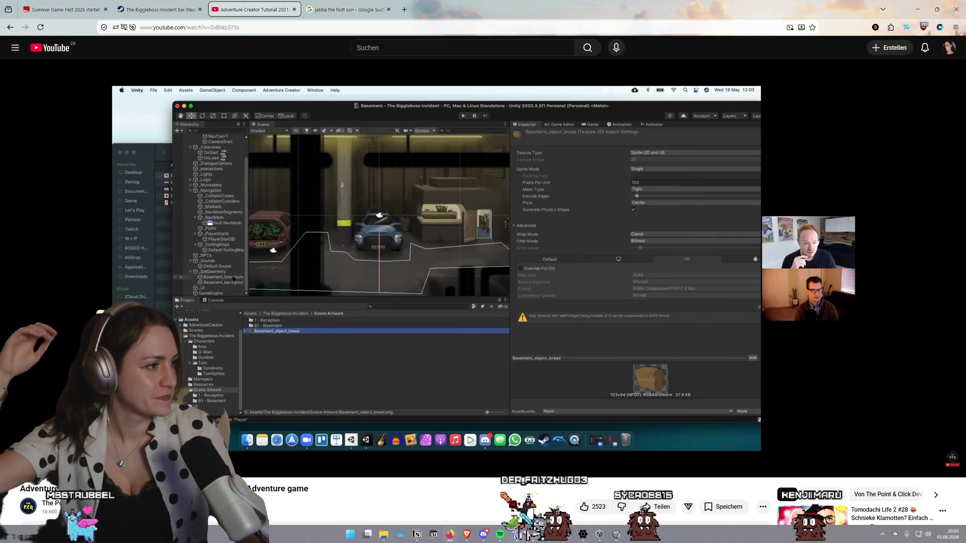
mouse_move(609, 274)
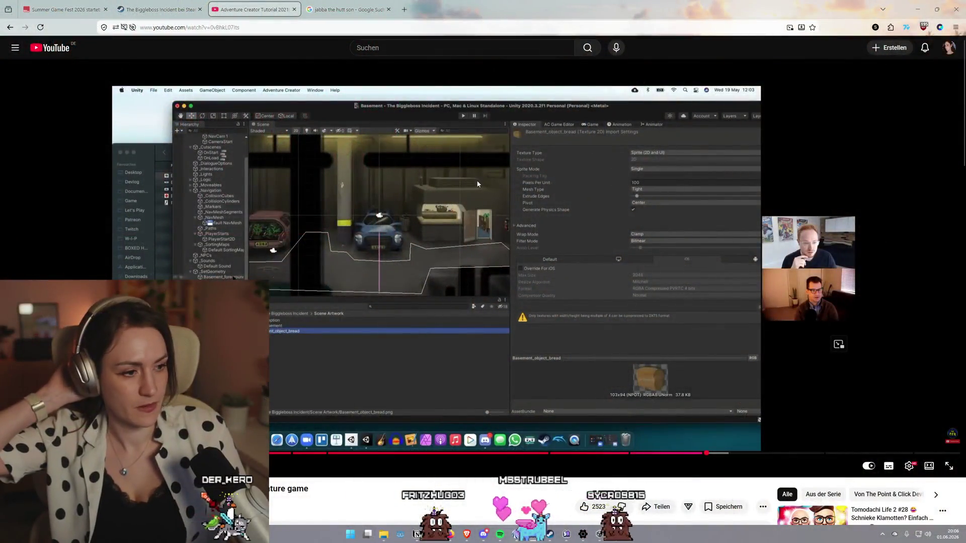
Bring the tutorial back, paused on the Basement_object_bread import settings
click(478, 181)
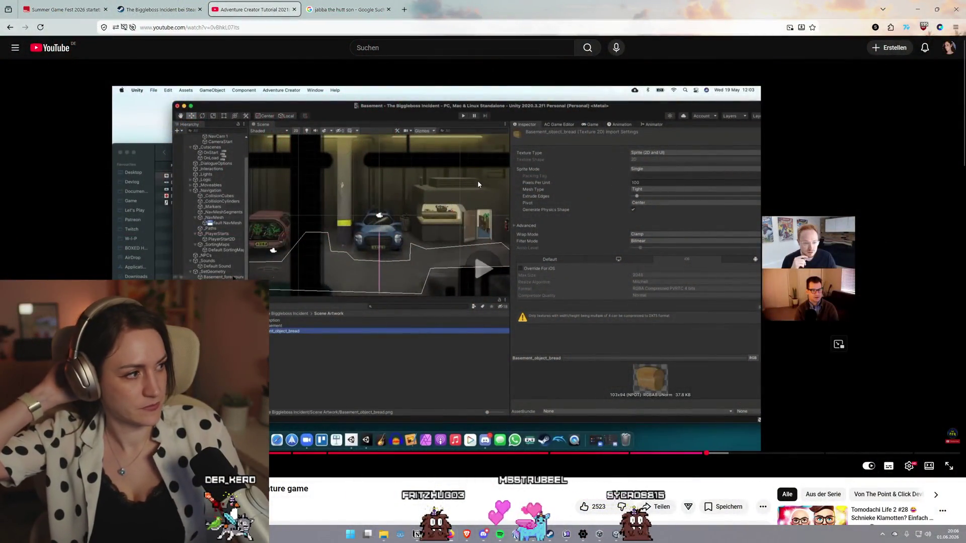
Play the tutorial past the import settings to the bread object placed in the basement scene
click(478, 184)
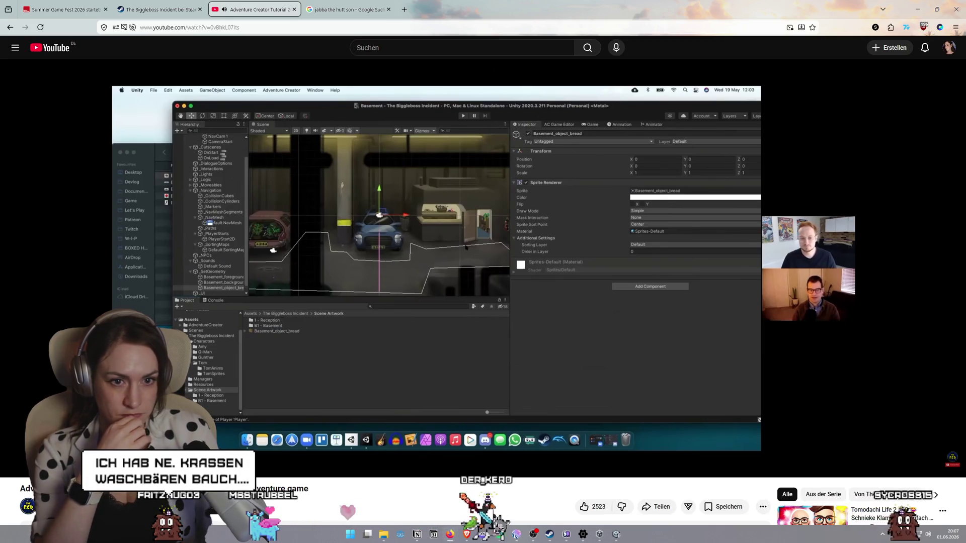
click(450, 172)
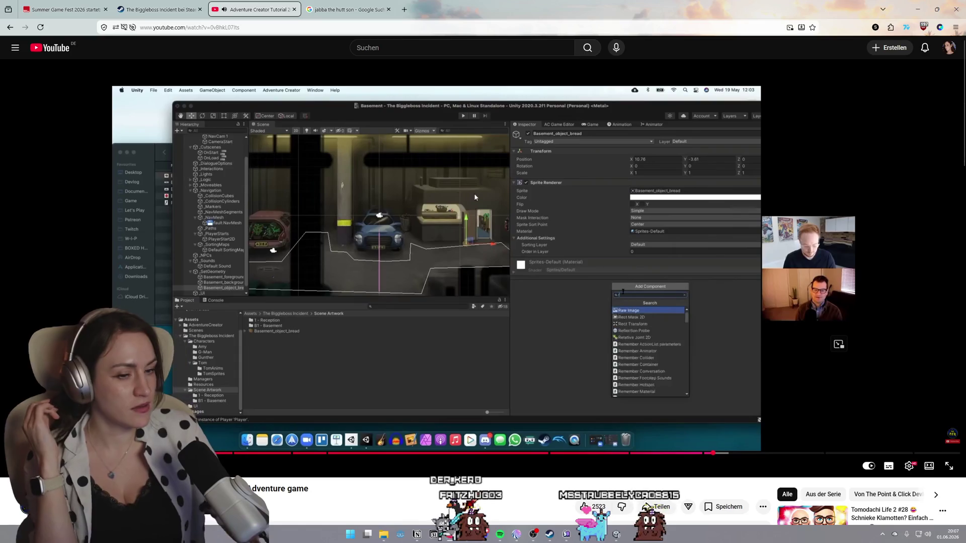
Pause the tutorial on the bread object's Add Component search for 'remember'
click(406, 199)
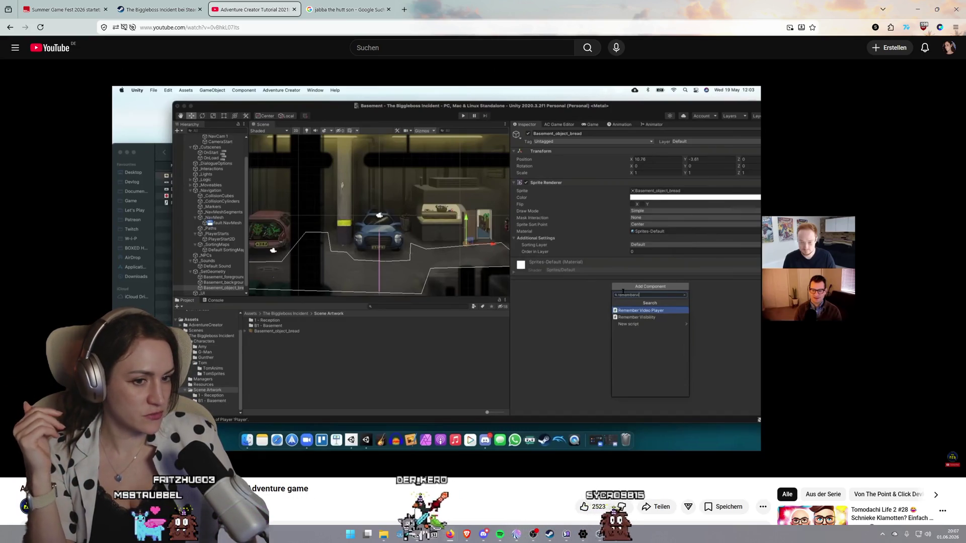
mouse_move(390, 182)
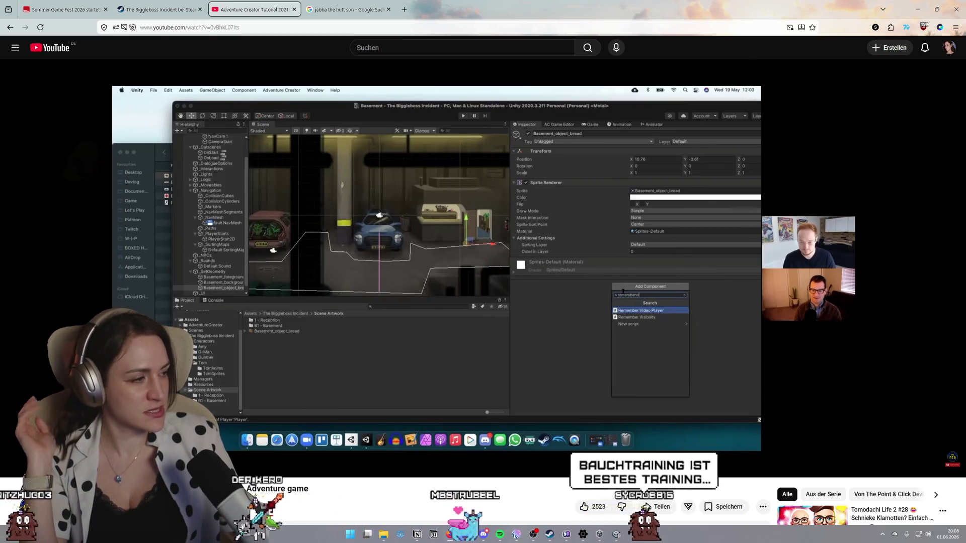
mouse_move(426, 225)
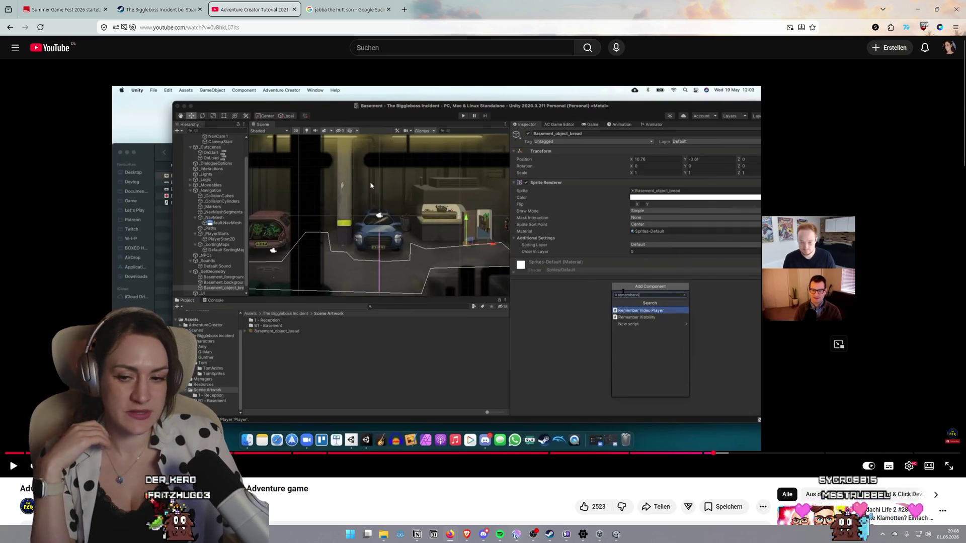
scroll(383, 186, down, 2)
Switch from the tutorial to The Biggleboss Incident Steam store page
scroll(357, 188, down, 3)
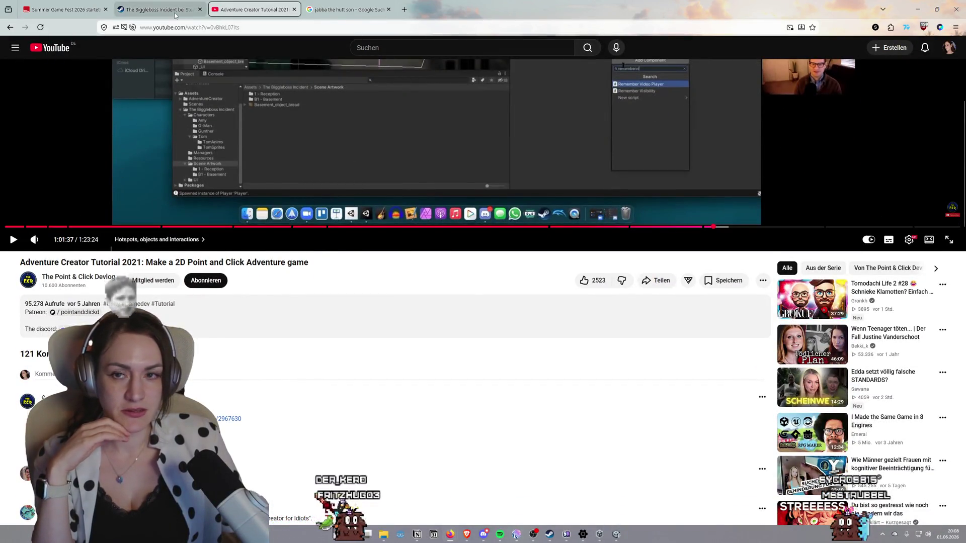
click(159, 9)
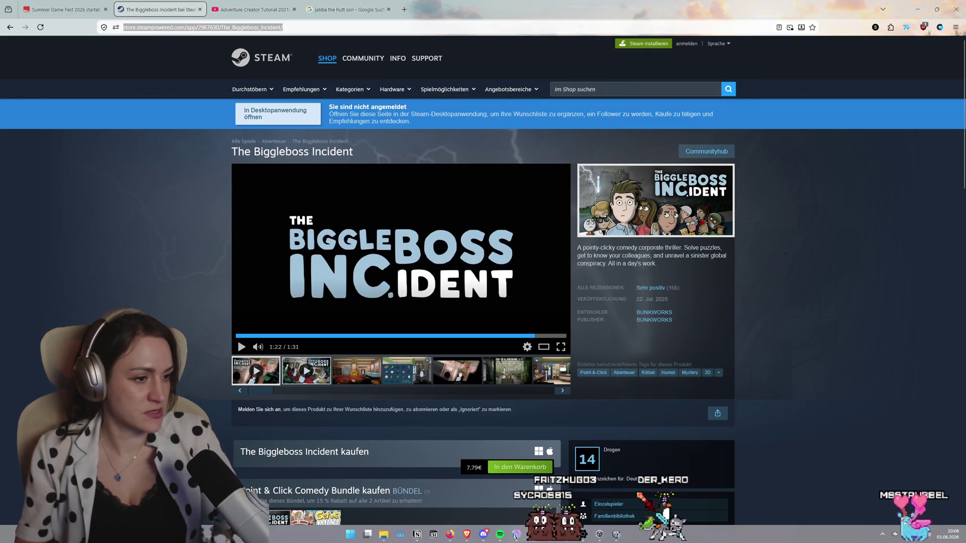
View The Biggleboss Incident's inventory screenshot, then go back to the tutorial video
click(407, 376)
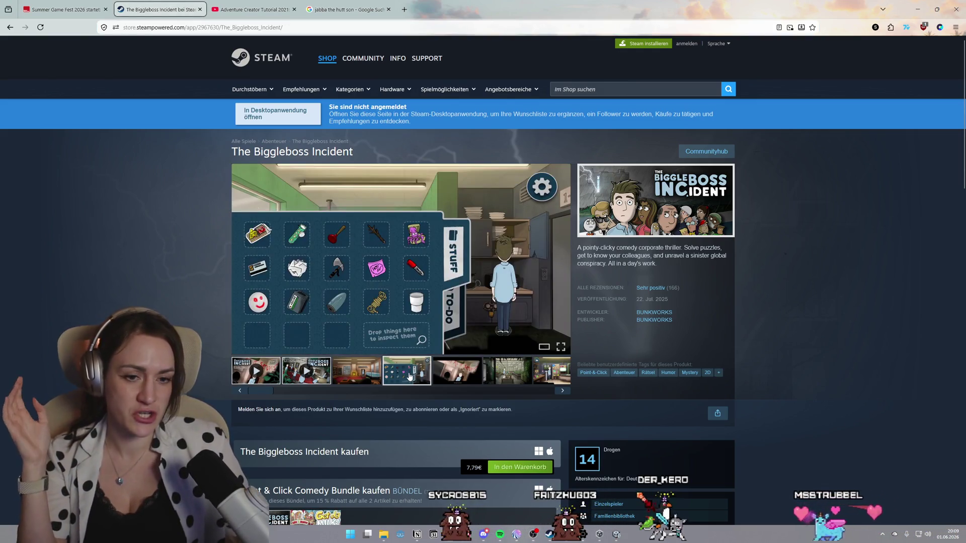
click(254, 10)
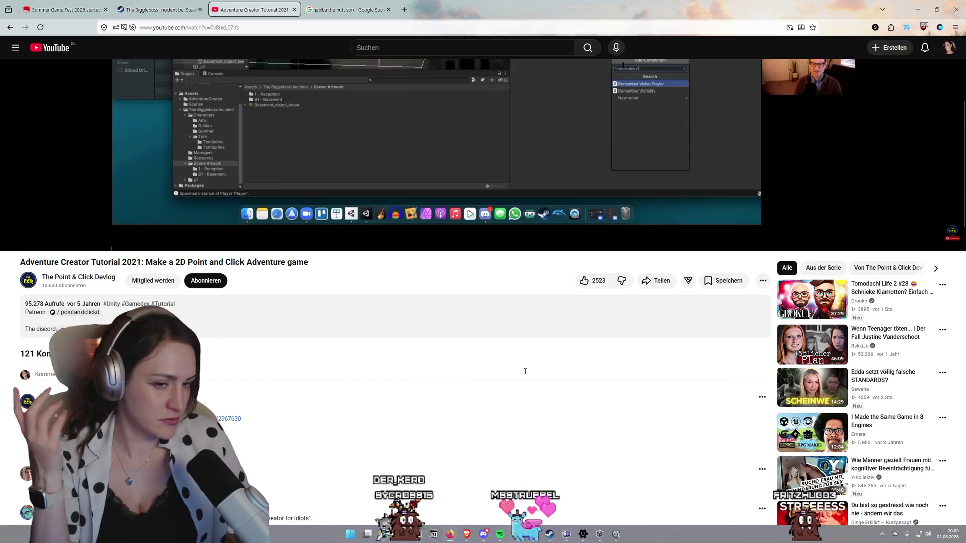
Bring up the 'Dropping items | Adventure Creator' page in the other browser window
scroll(514, 373, up, 2)
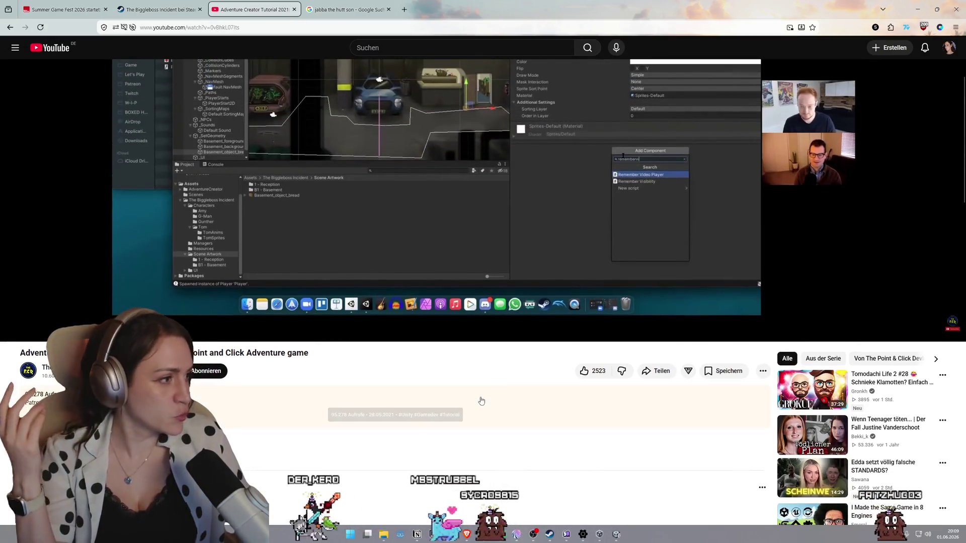
scroll(482, 400, up, 2)
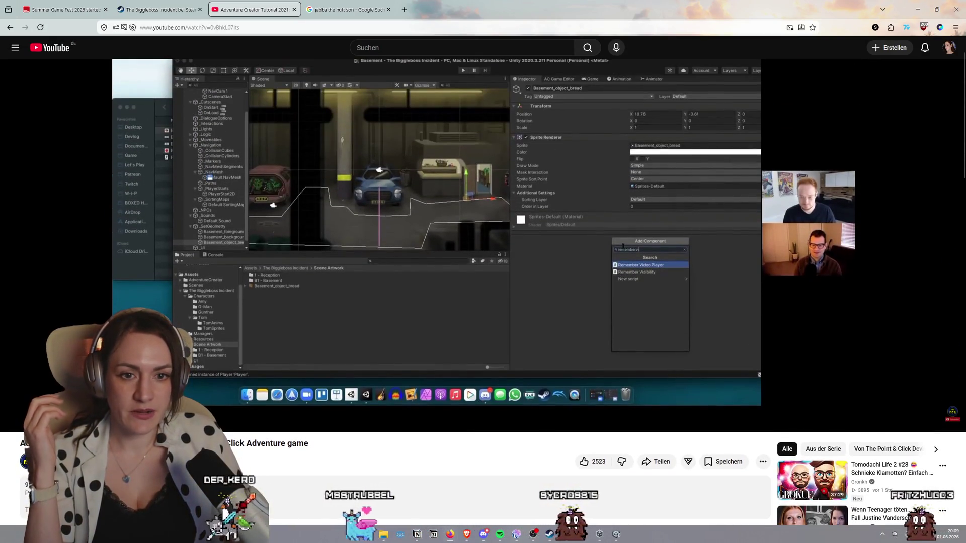
mouse_move(481, 399)
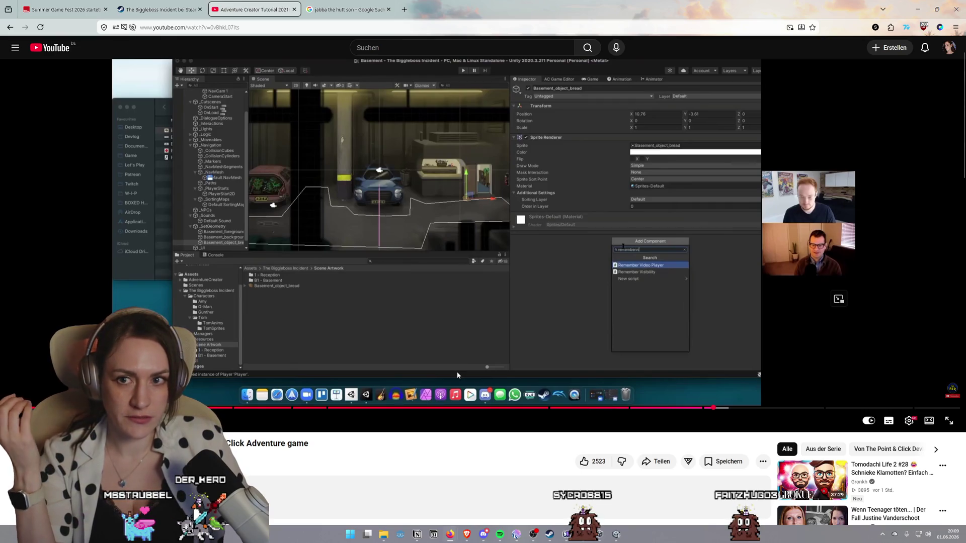
mouse_move(467, 536)
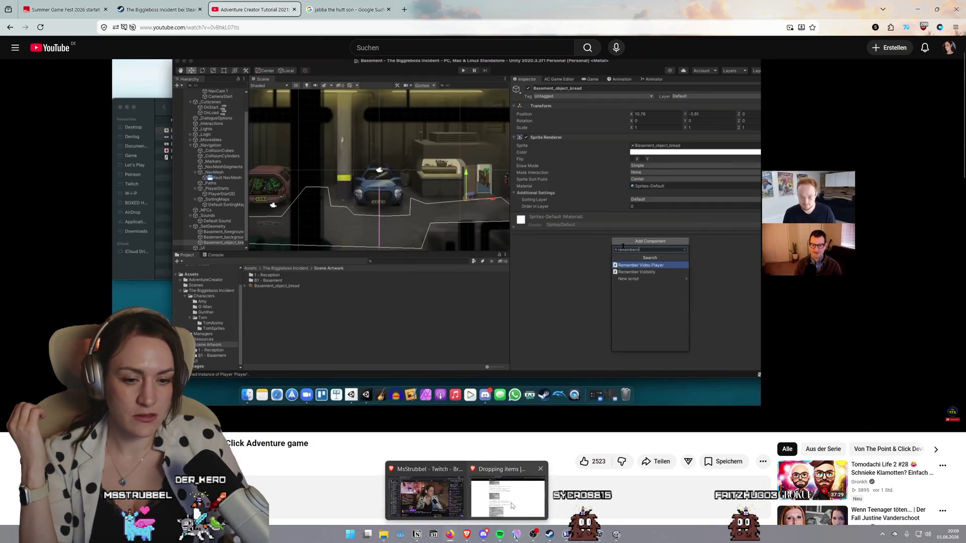
click(507, 506)
Select the dropping-items page's web address, then return to the YouTube Adventure Creator tutorial
click(428, 29)
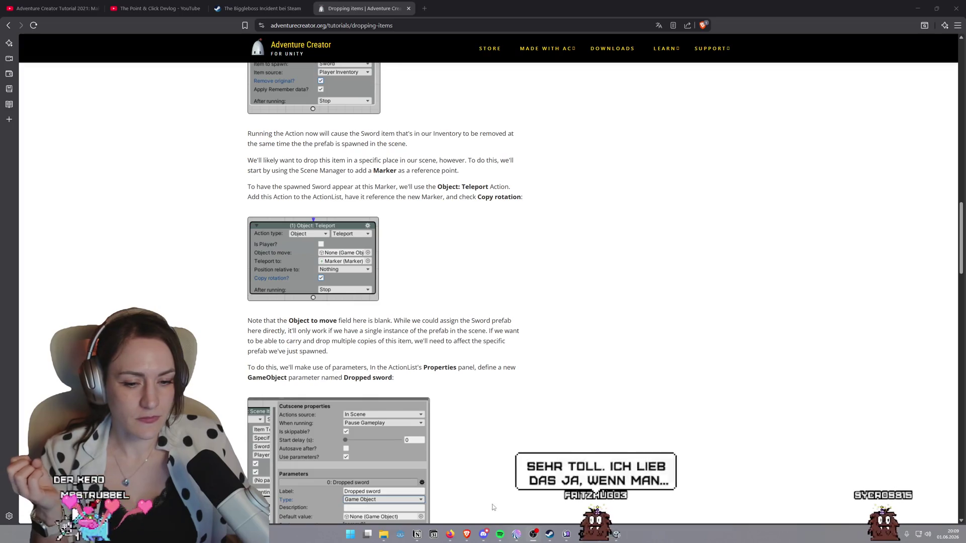
mouse_move(455, 539)
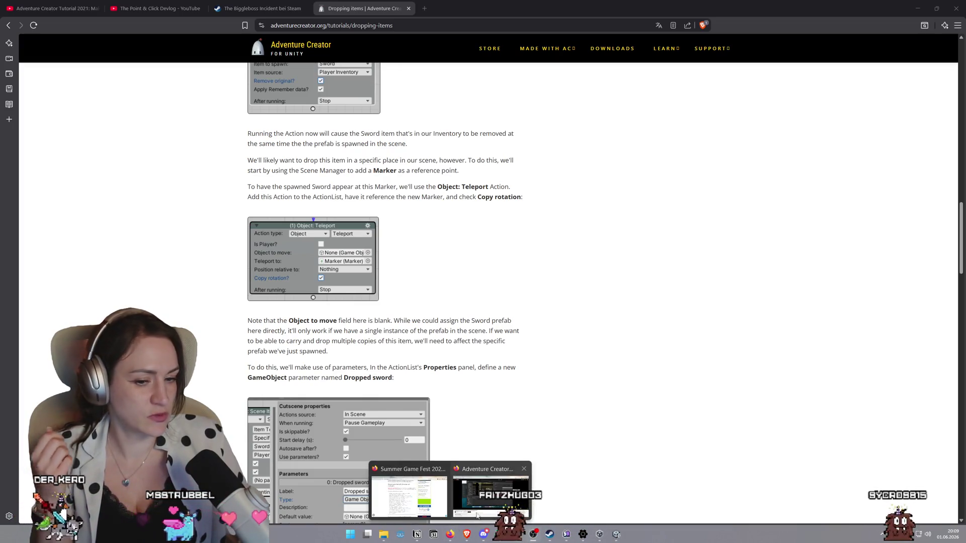
click(476, 514)
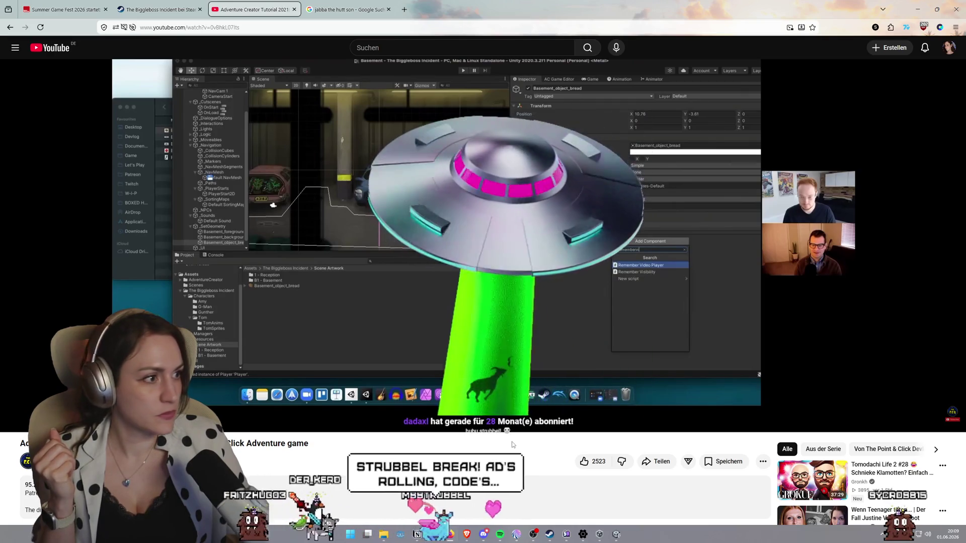
click(507, 422)
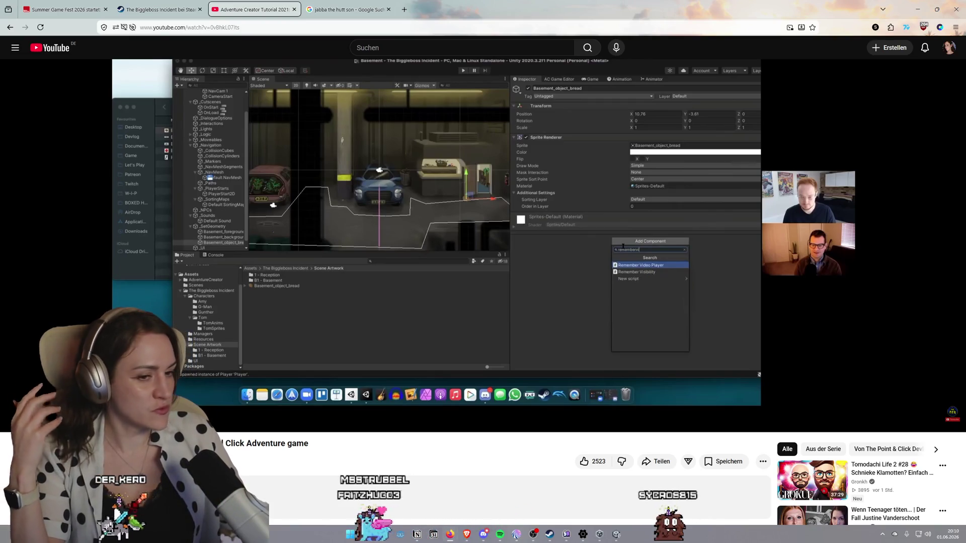
mouse_move(816, 323)
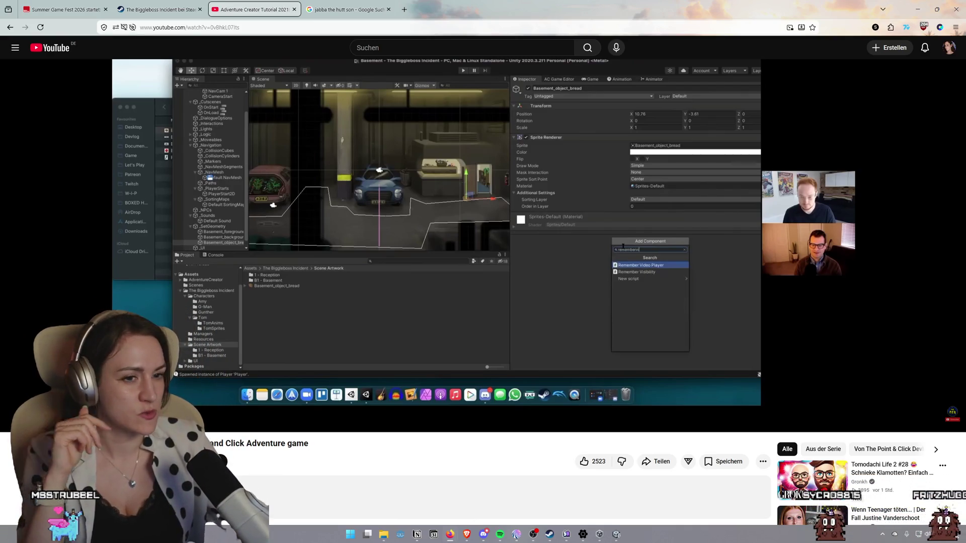
mouse_move(858, 295)
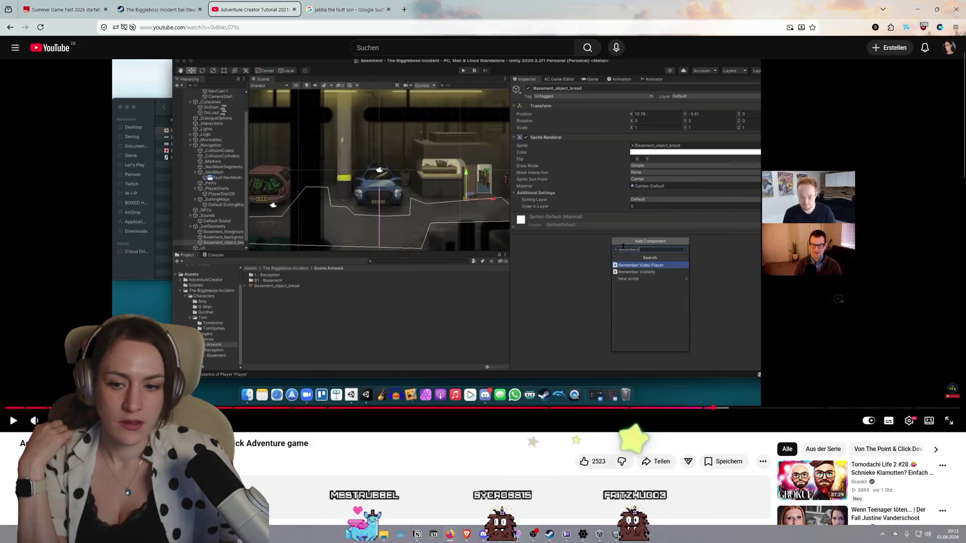
click(952, 412)
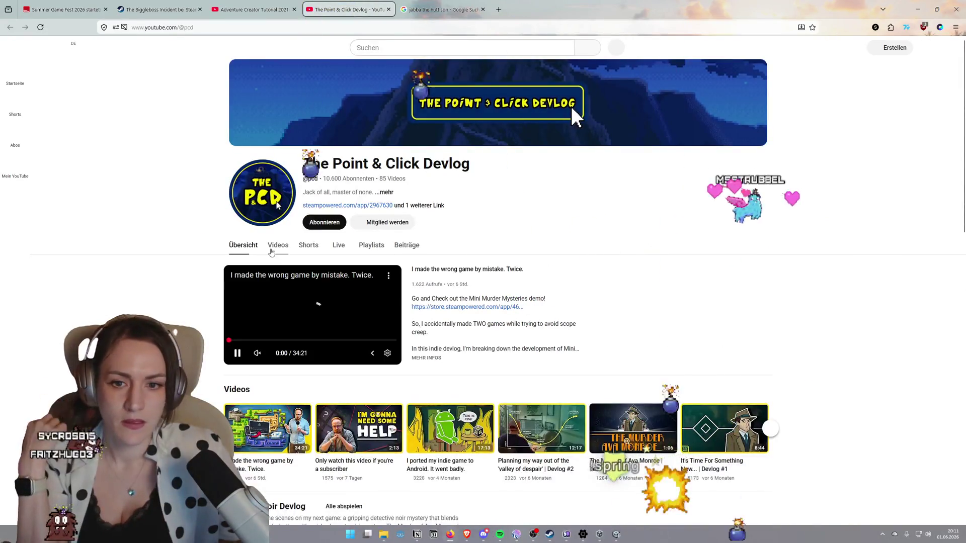
Show The Point & Click Devlog channel's Videos list, newest first, and select the page address
click(277, 246)
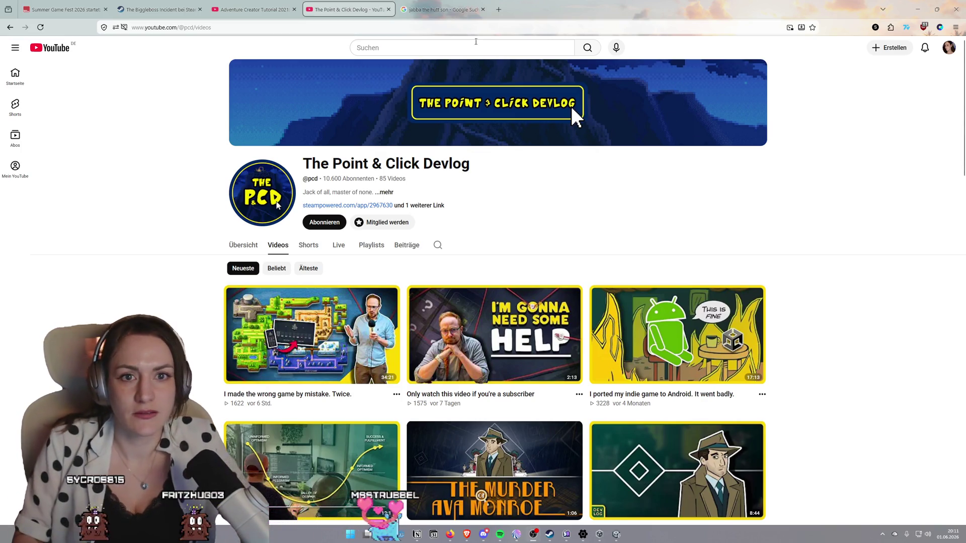
key(ctrl+l)
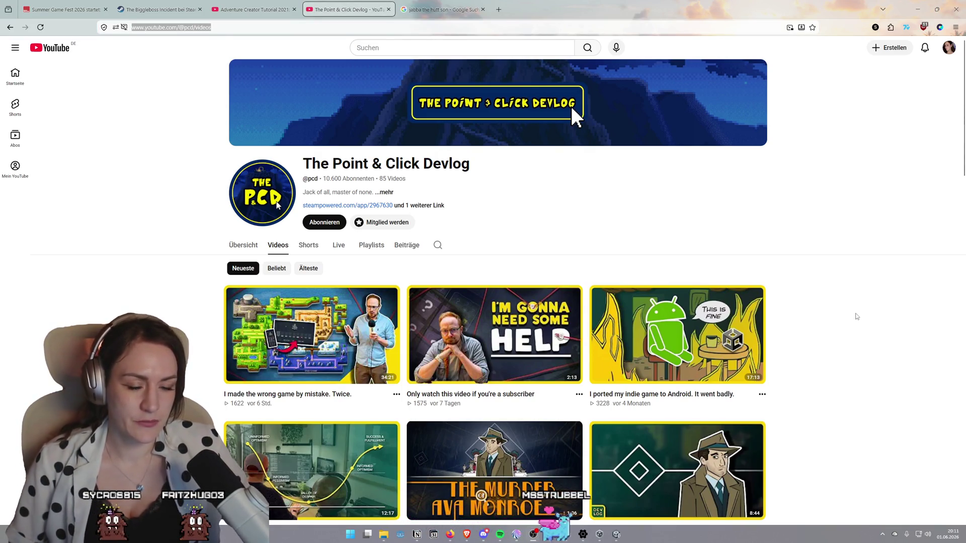
scroll(857, 312, down, 2)
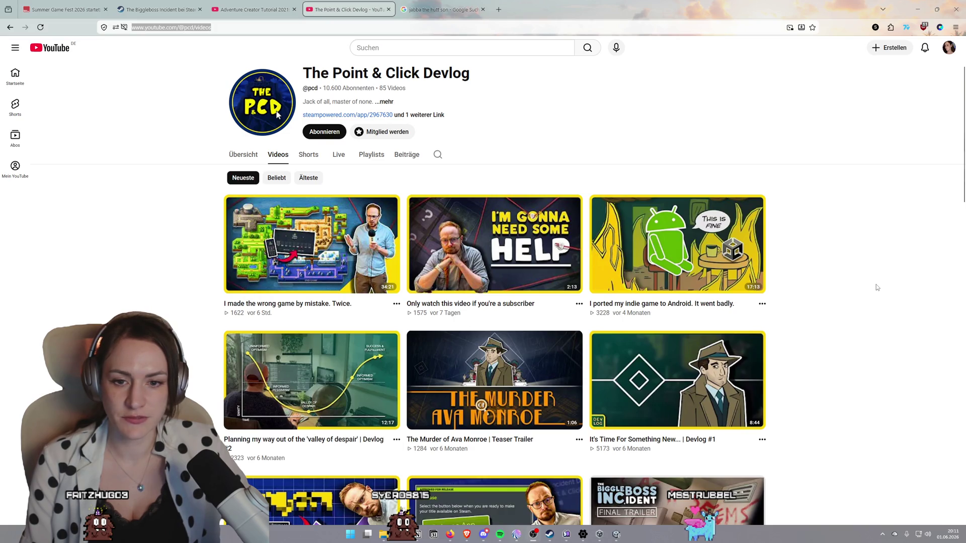
Scroll the channel's Videos grid down to older uploads like 'The Biggleboss Incident | Final Trailer'
scroll(876, 285, down, 3)
scroll(877, 285, down, 2)
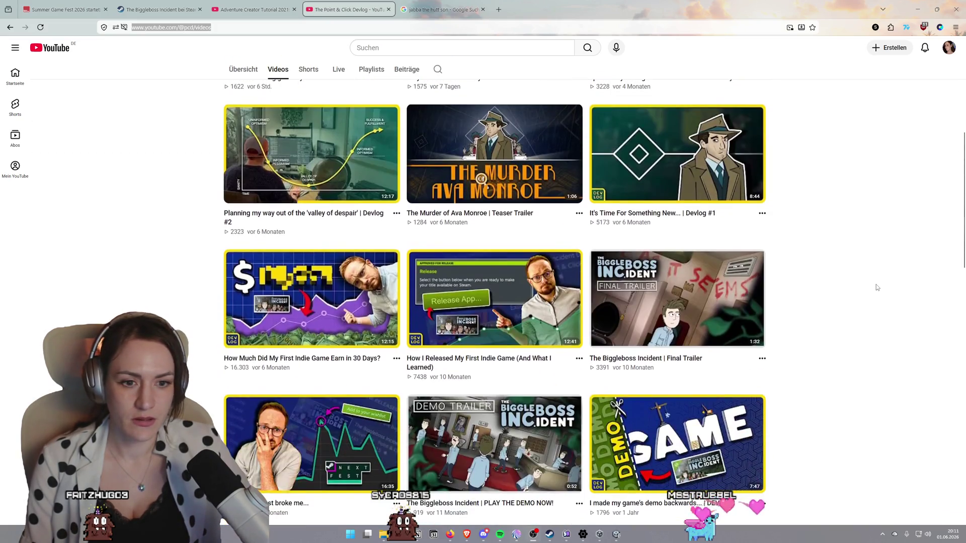
scroll(879, 285, down, 1)
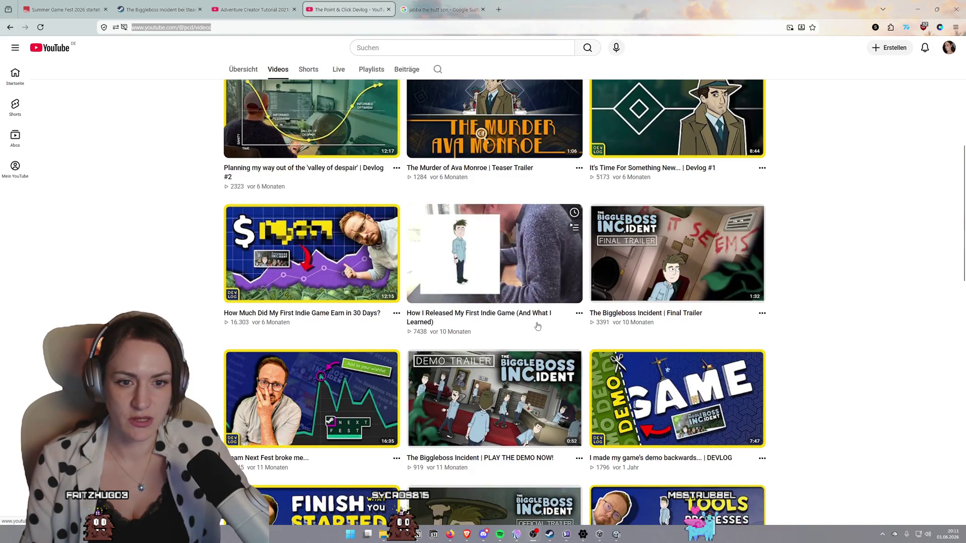
mouse_move(235, 327)
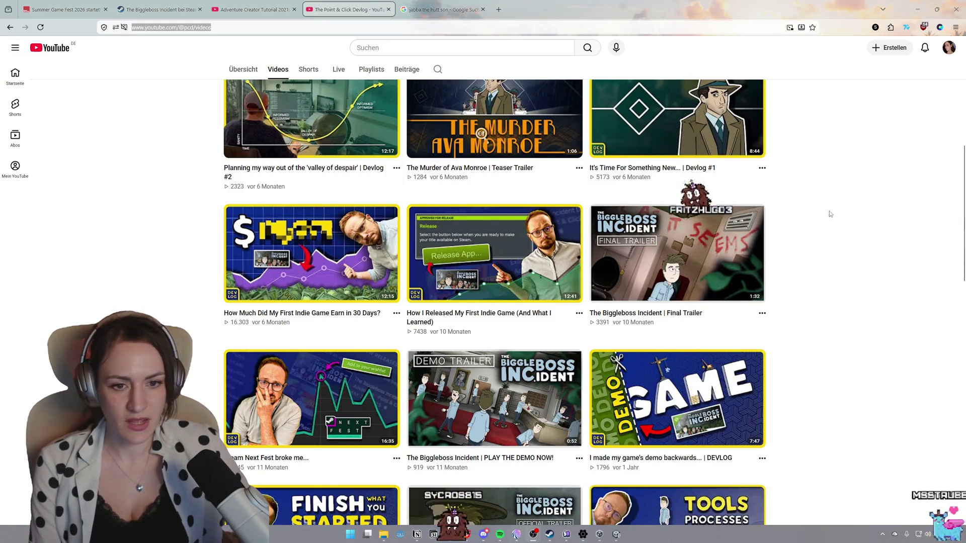
Scroll past the Steam Next Fest row to 'Indie game animation is hard | DEVLOG'
scroll(850, 257, up, 7)
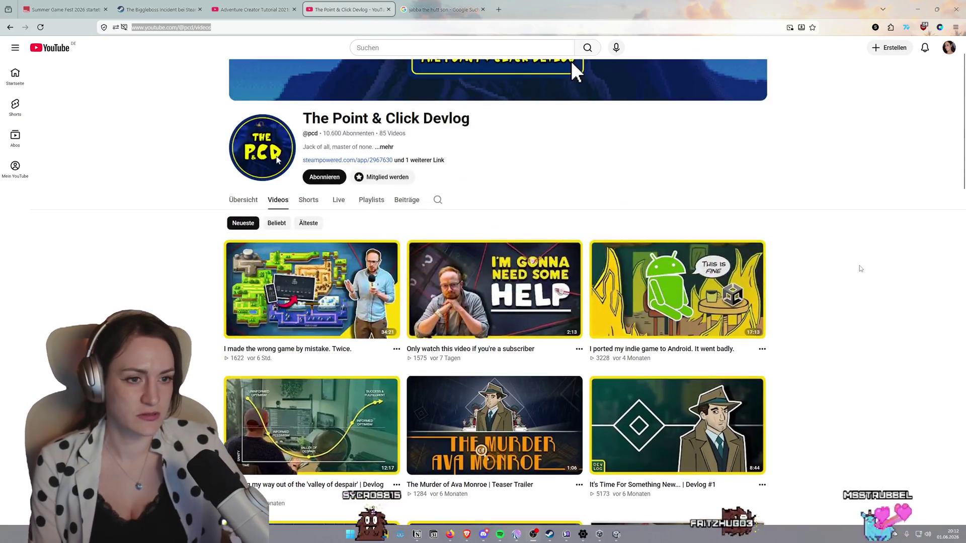
scroll(861, 270, down, 5)
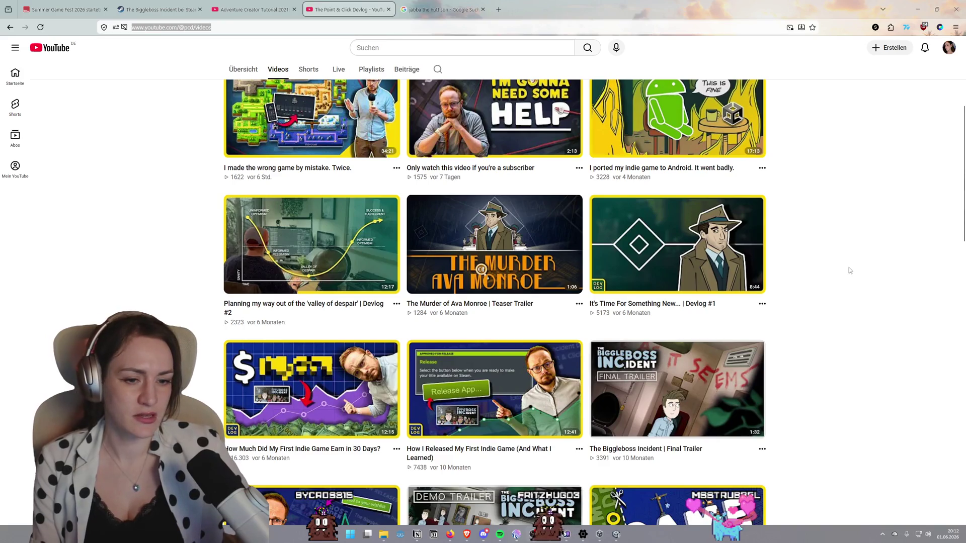
scroll(848, 267, down, 7)
scroll(855, 257, down, 1)
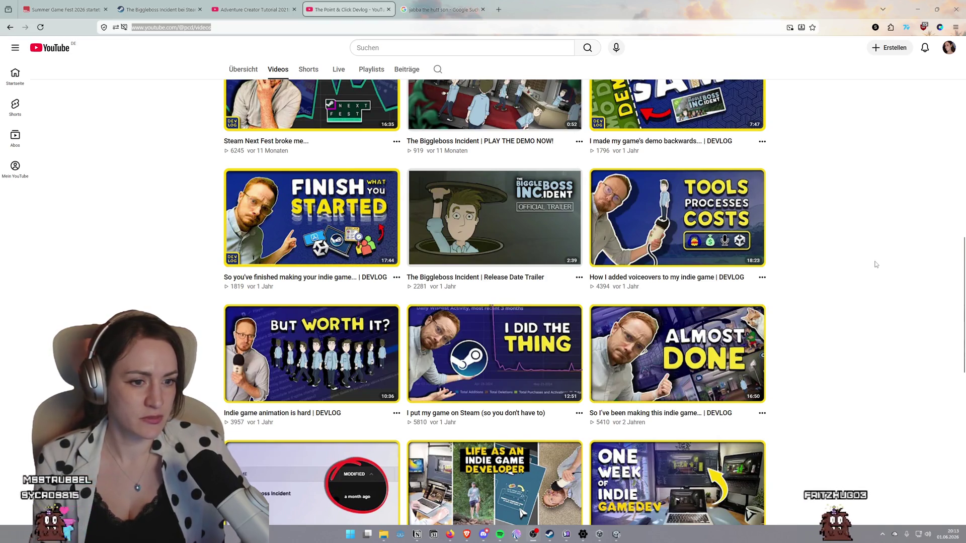
scroll(876, 264, down, 3)
scroll(875, 265, up, 2)
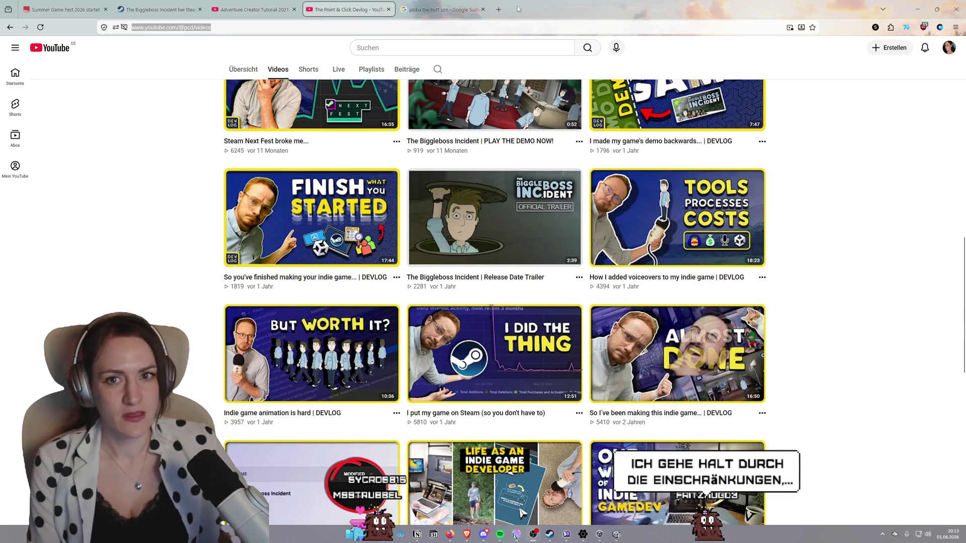
click(253, 8)
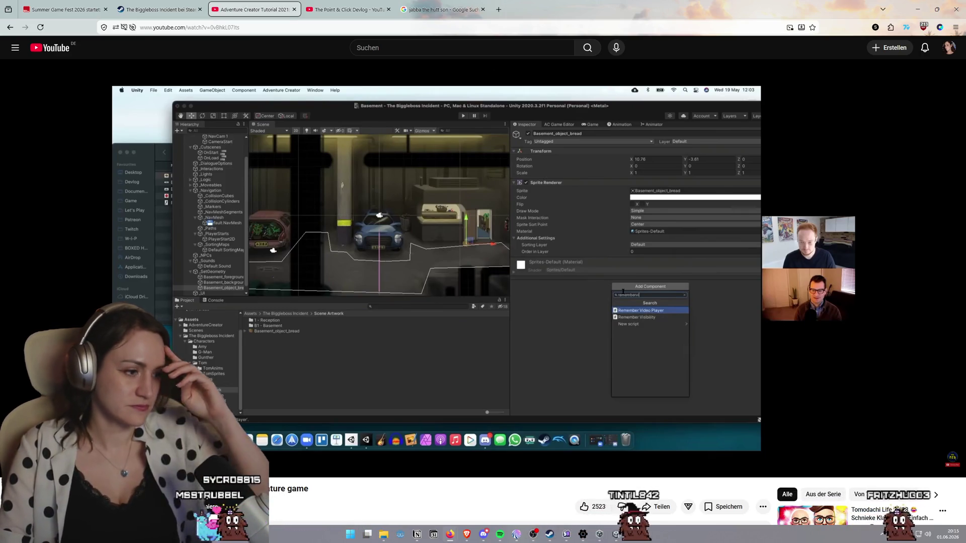
Watch the tutorial to the Remember component search, then switch to the Adventure Creator documentation
mouse_move(597, 218)
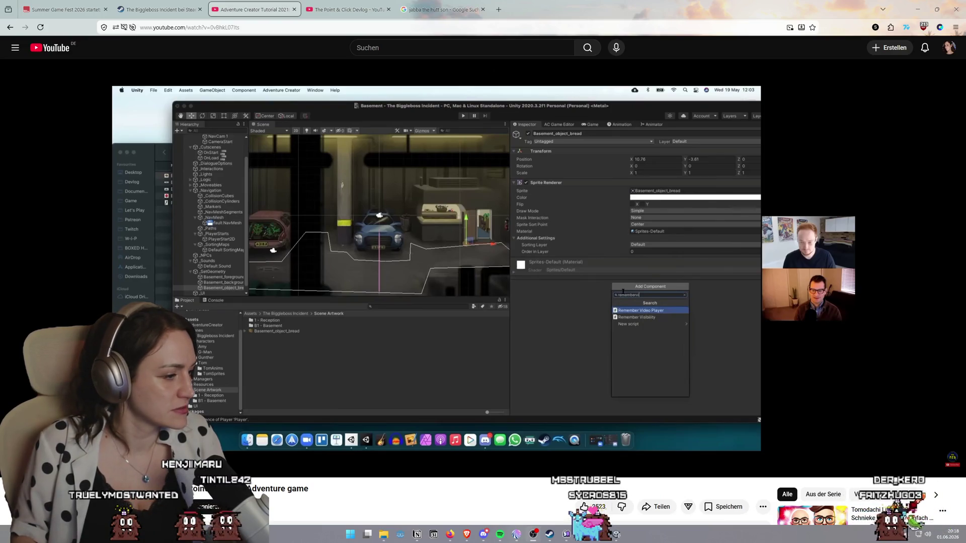
key(alt+Tab)
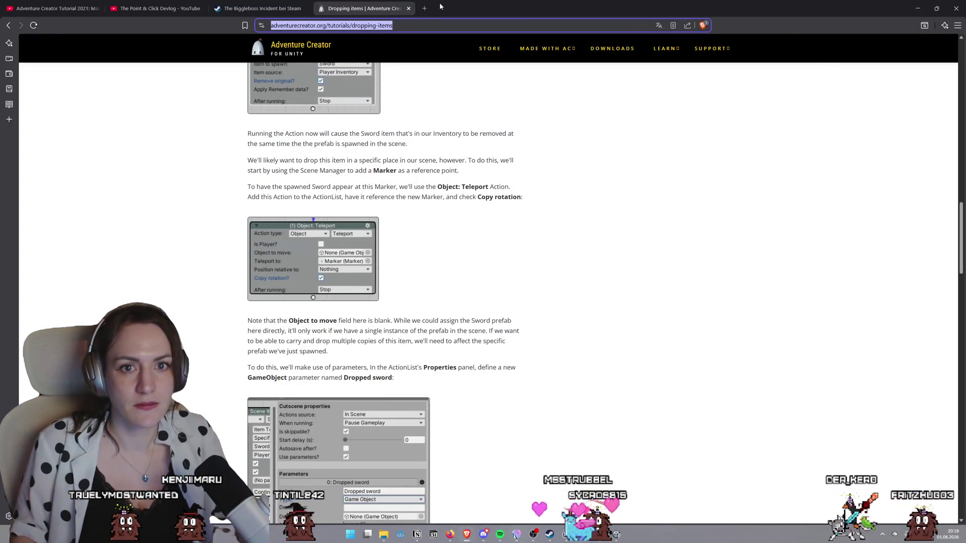
Move a stray empty tab into its own window and bring the YouTube tutorial back
click(434, 10)
mouse_move(434, 10)
mouse_down()
mouse_move(282, 25)
mouse_move(390, 221)
mouse_move(965, 151)
mouse_up()
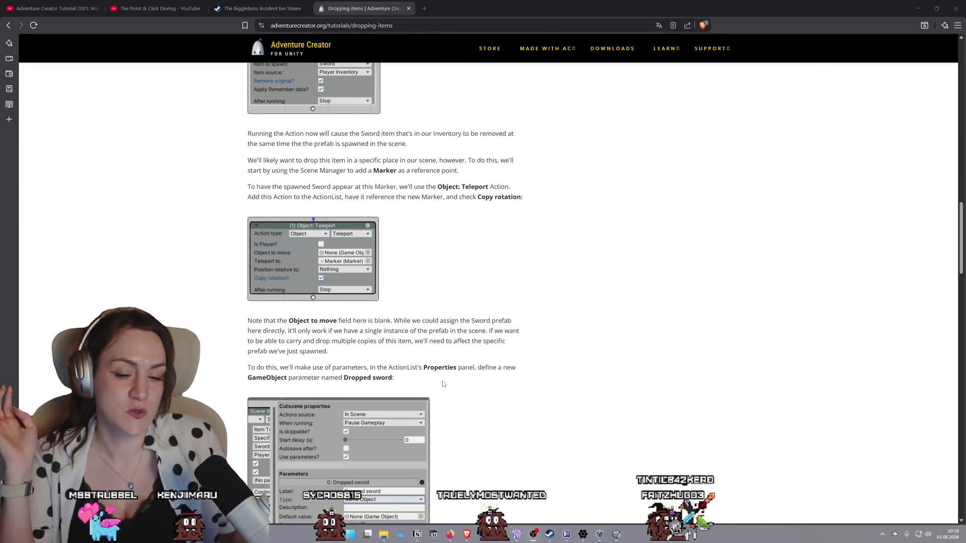
mouse_move(467, 537)
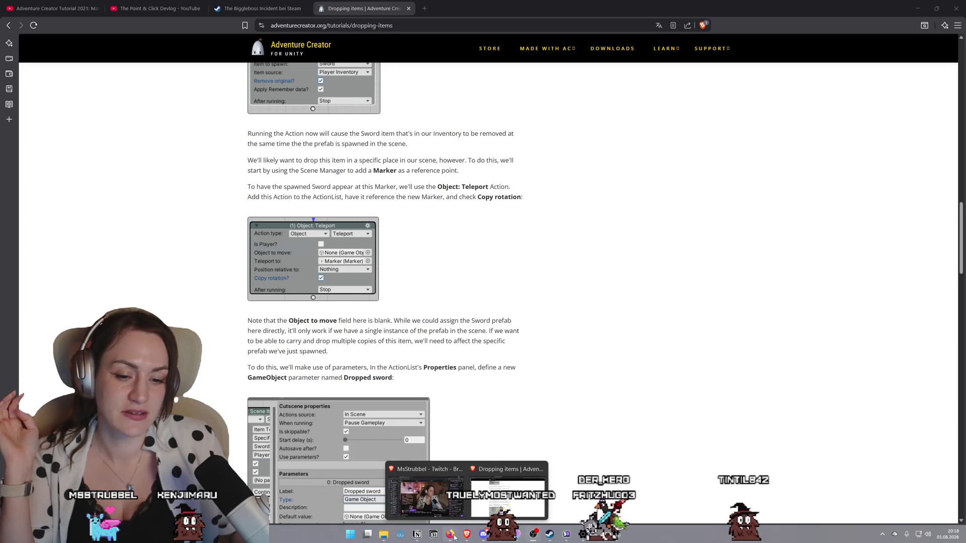
click(478, 509)
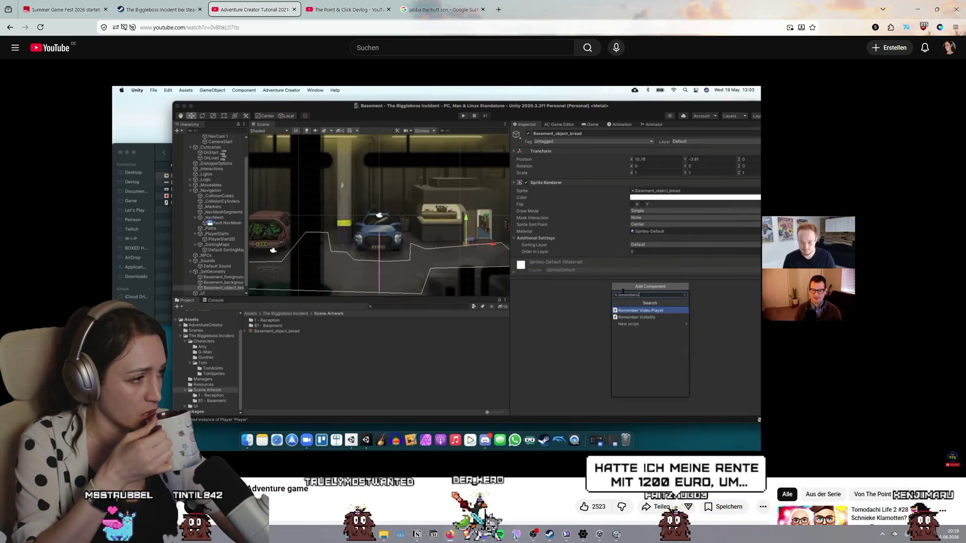
Review the paused tutorial frame listing Remember Video Player and Remember Visibility results
mouse_move(723, 204)
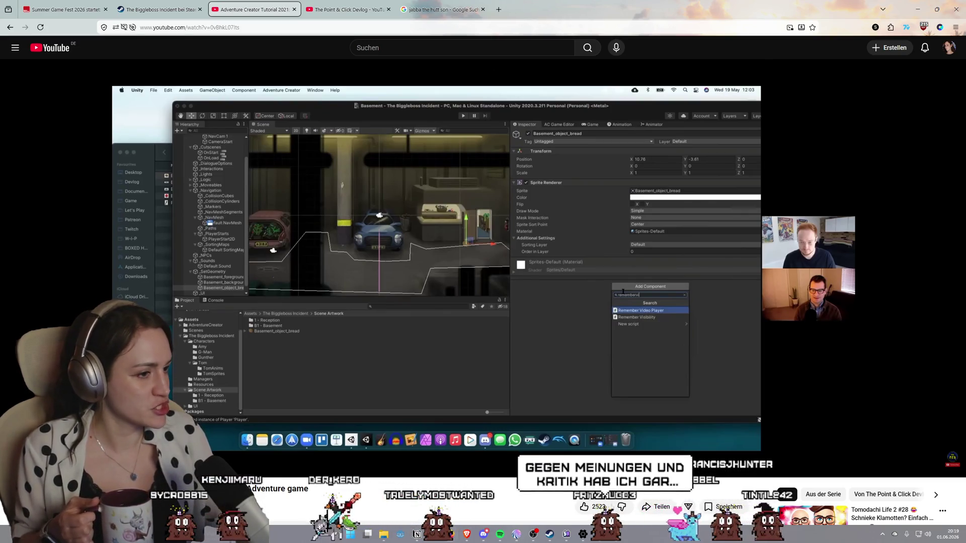
mouse_move(686, 227)
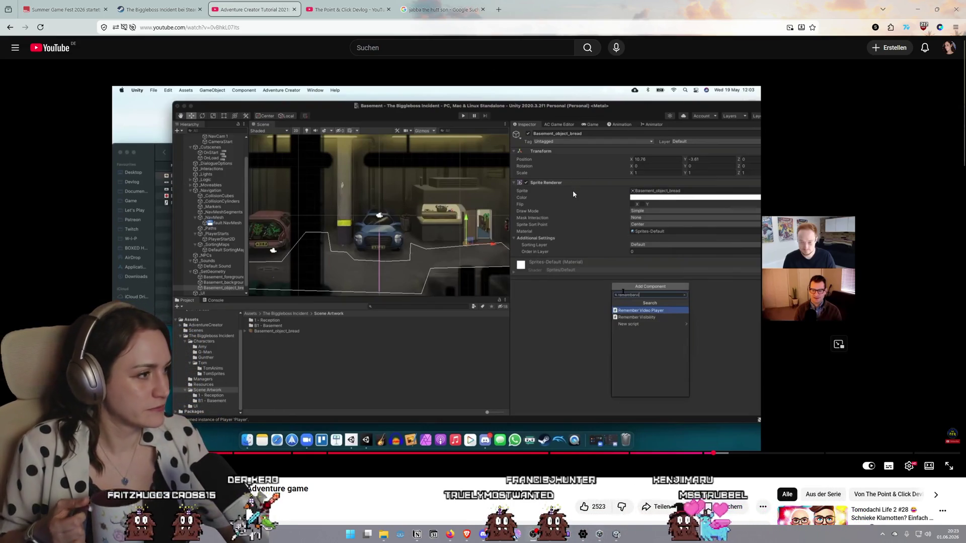
Play the tutorial, pause once Remember Visibility is added to the bread, then resume
click(602, 219)
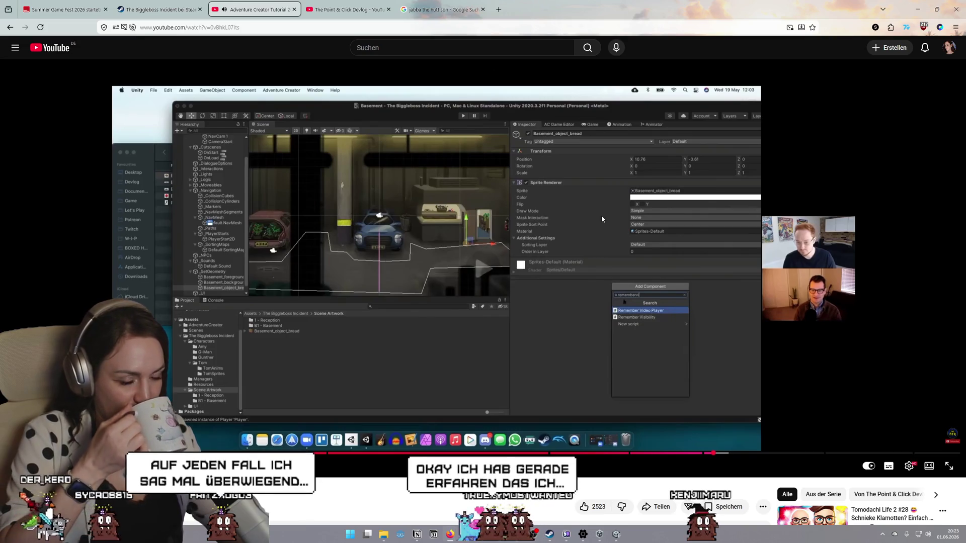
click(607, 221)
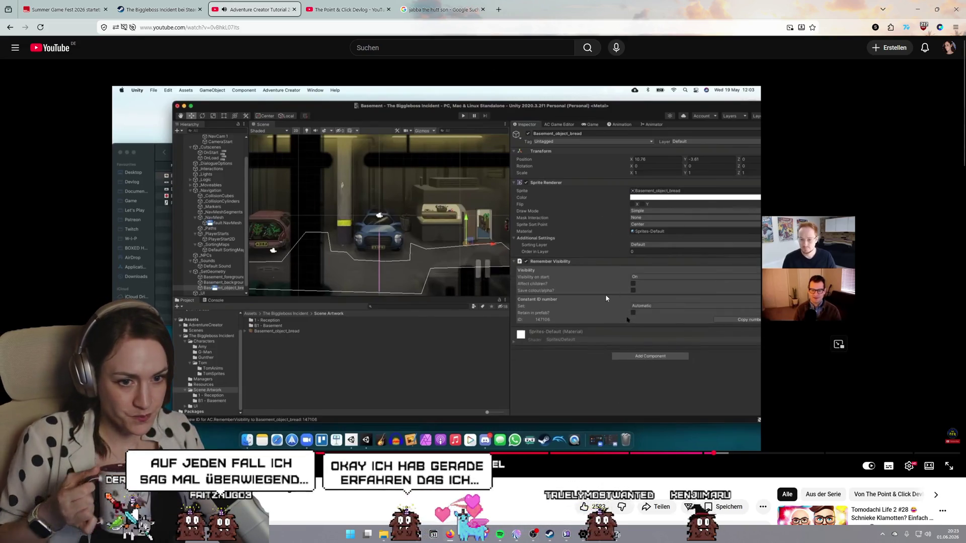
click(614, 249)
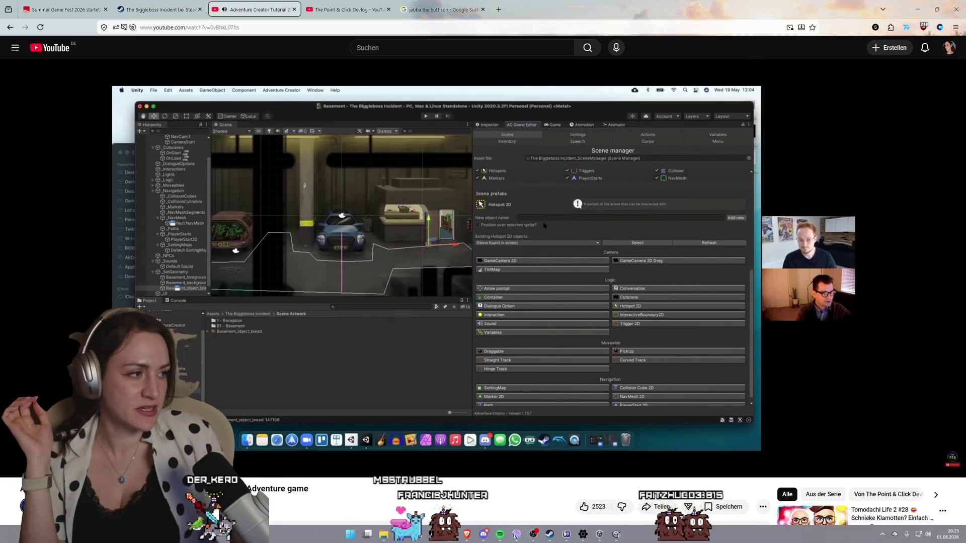
Play the tutorial on and pause at the Scene manager with Hotspot 2D chosen
click(711, 282)
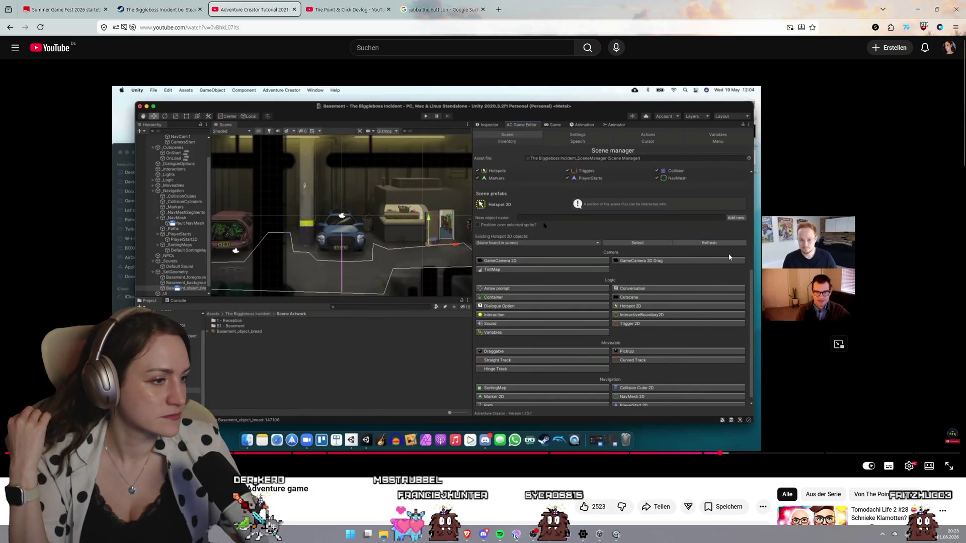
click(687, 266)
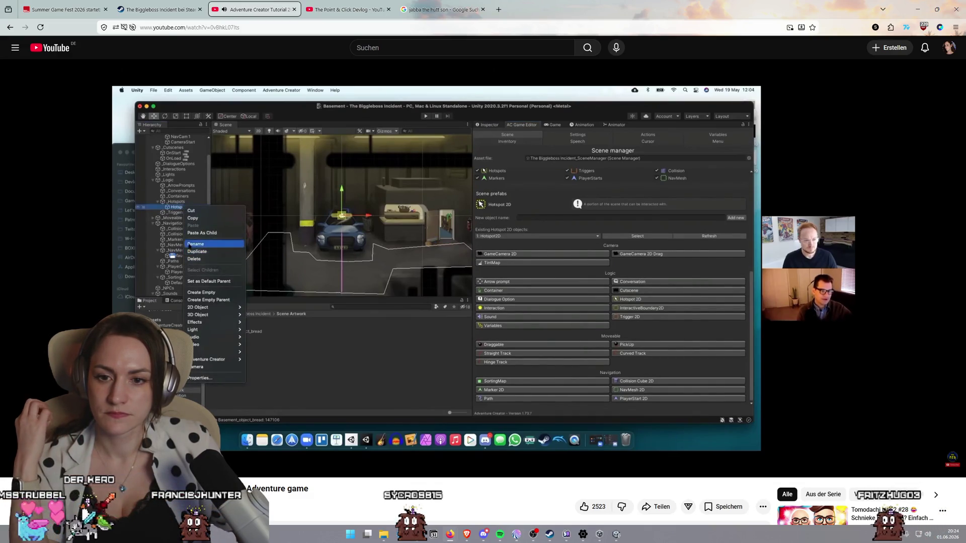
click(664, 264)
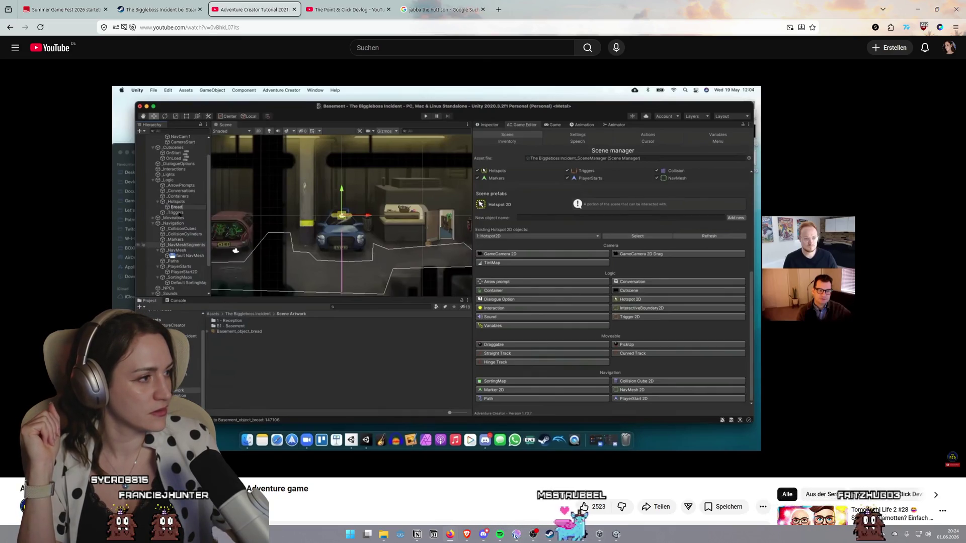
mouse_move(648, 258)
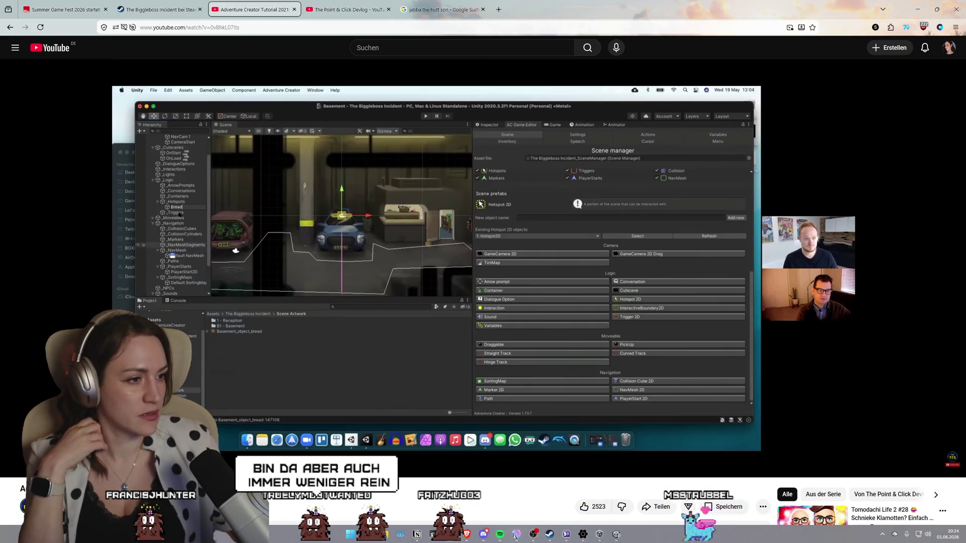
mouse_move(717, 245)
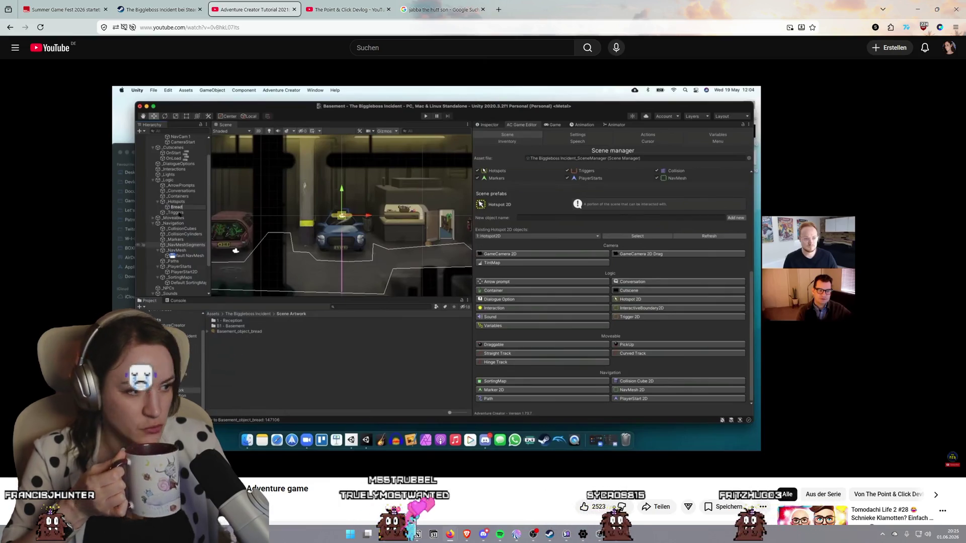
click(715, 267)
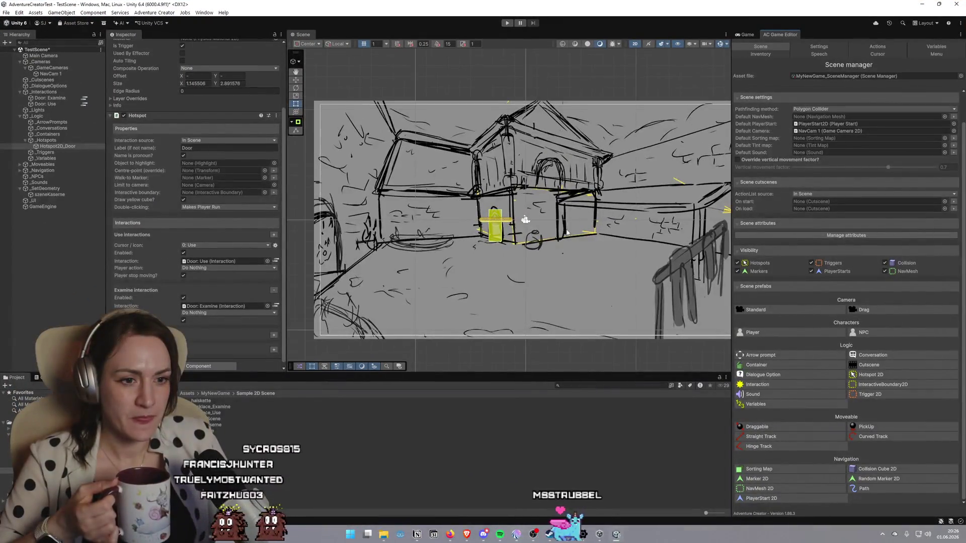
Zoom the Scene view and drag the halskette sprite from the Project panel onto _SetGeometry
scroll(604, 241, up, 1)
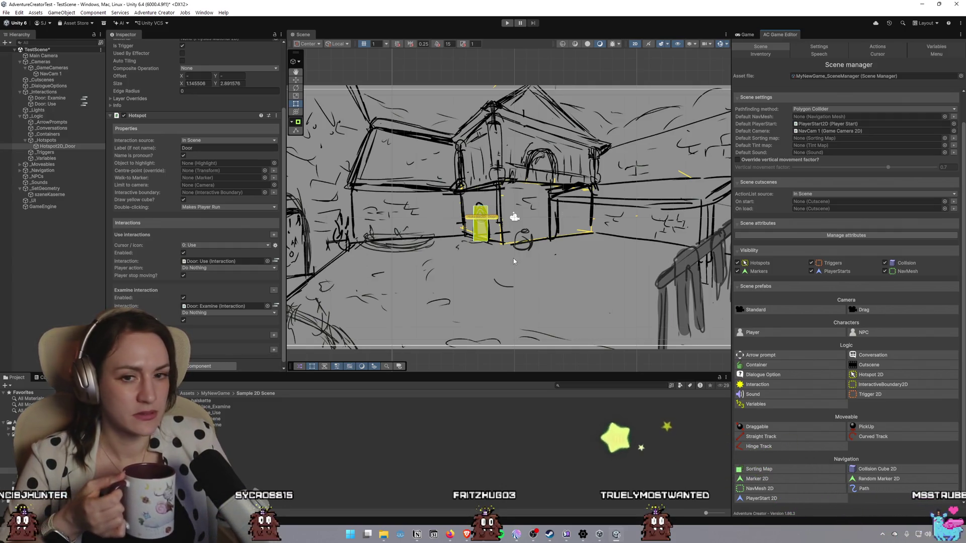
scroll(513, 261, down, 2)
scroll(513, 261, up, 3)
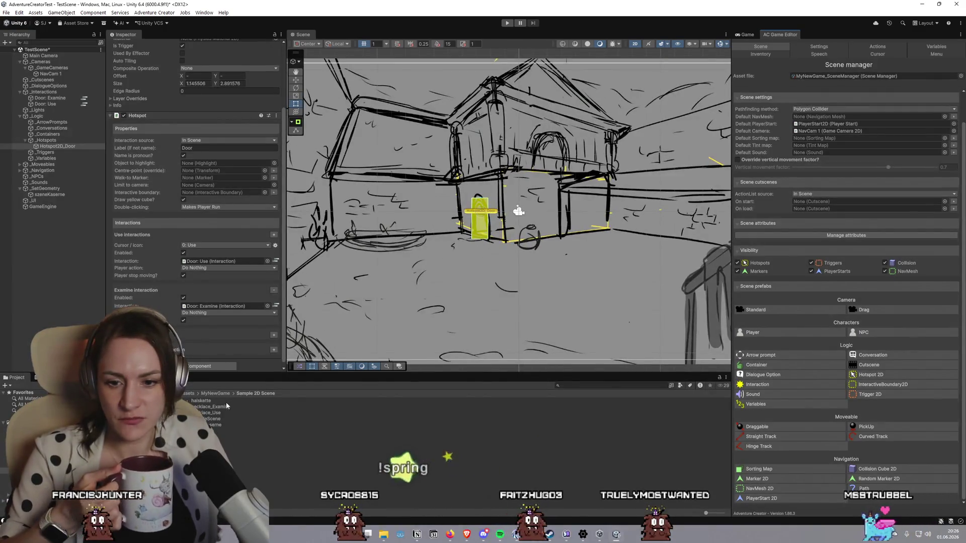
drag(209, 404, 173, 298)
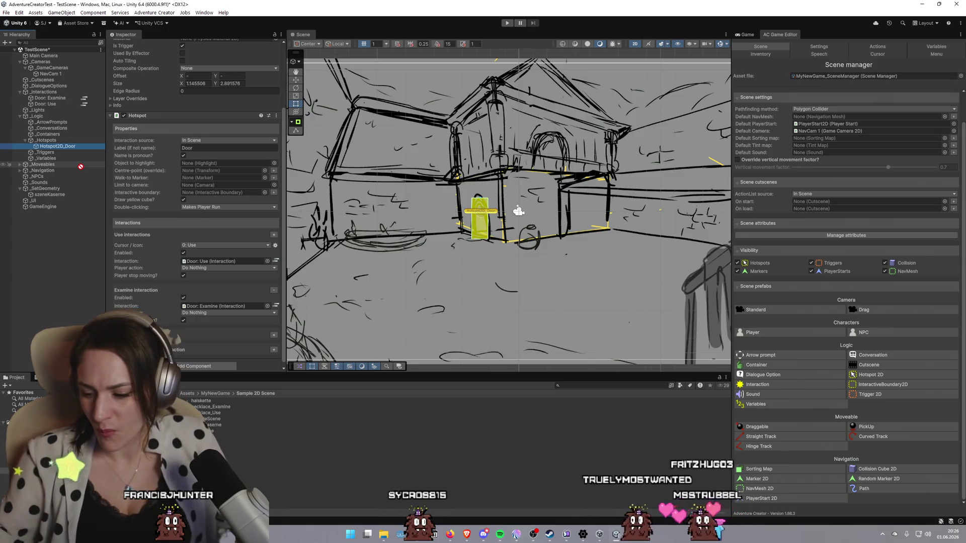
drag(53, 169, 48, 188)
Shrink the halskette sprite to about a third near the door and start its Hotspot 2D conversion
scroll(556, 264, up, 2)
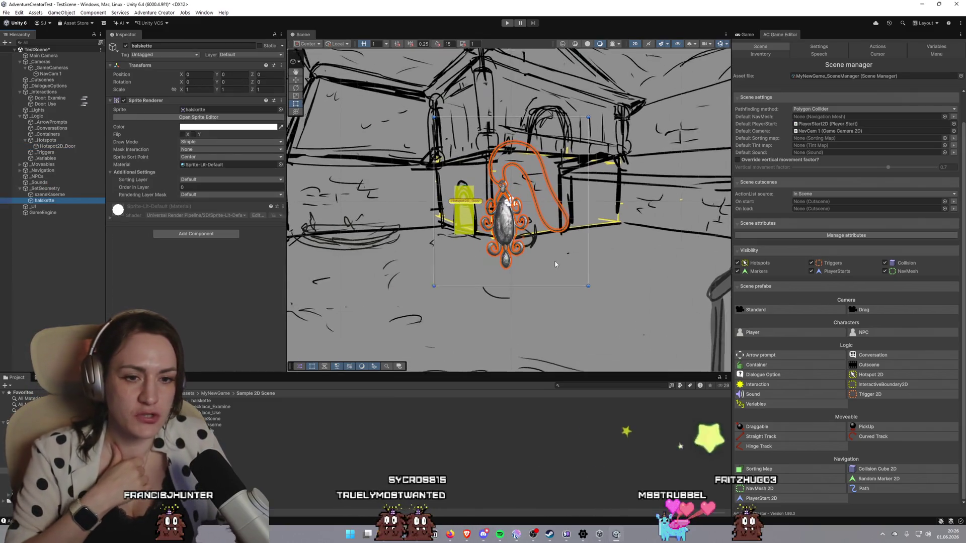
scroll(556, 264, down, 4)
scroll(547, 264, up, 3)
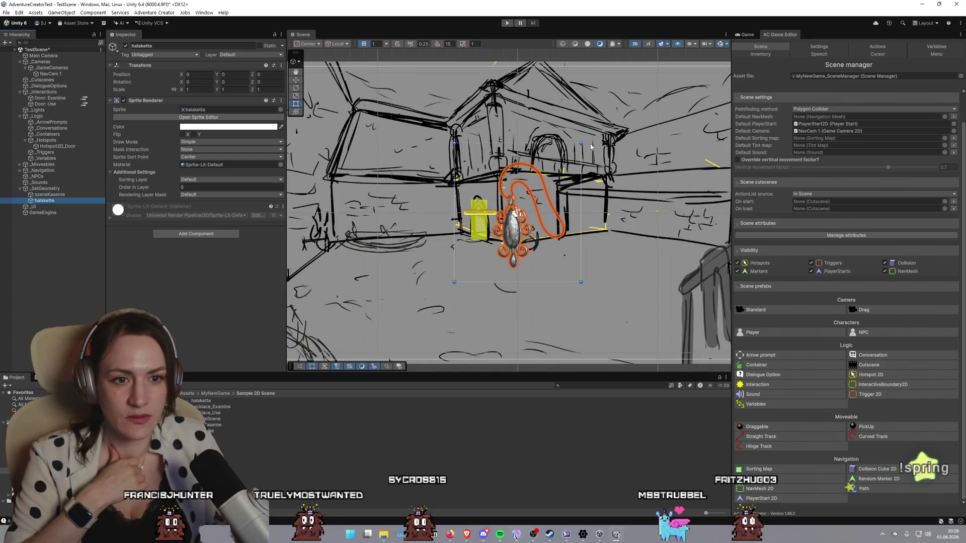
mouse_move(581, 144)
mouse_down()
mouse_move(481, 255)
mouse_move(534, 278)
mouse_move(598, 283)
mouse_up()
click(593, 277)
click(591, 276)
drag(580, 263, 560, 244)
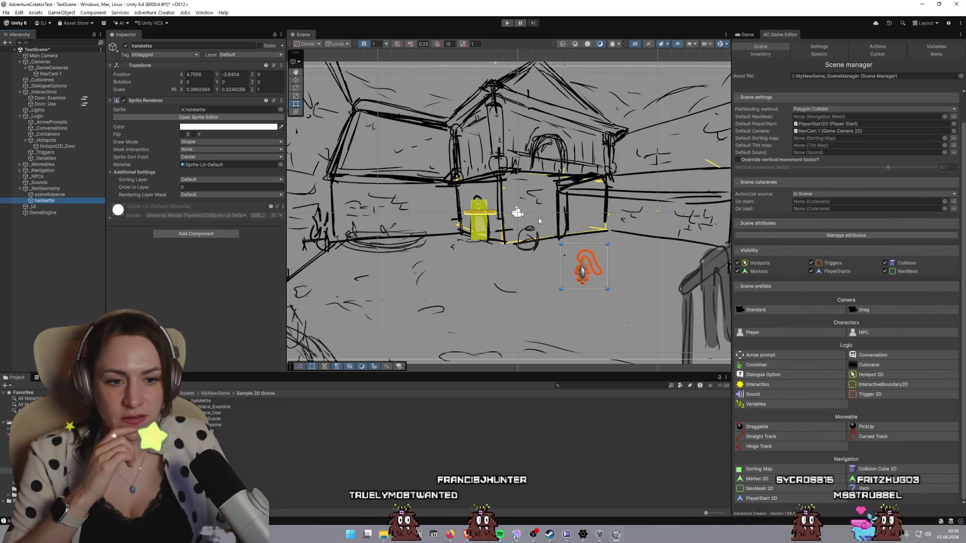
click(871, 378)
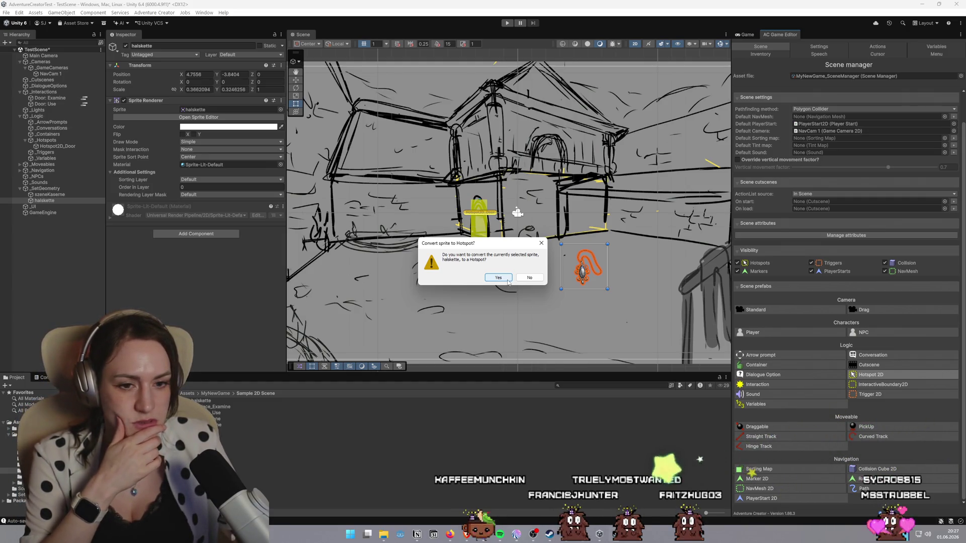
Confirm converting the halskette necklace into a hotspot and reselect it in the Inspector
click(508, 282)
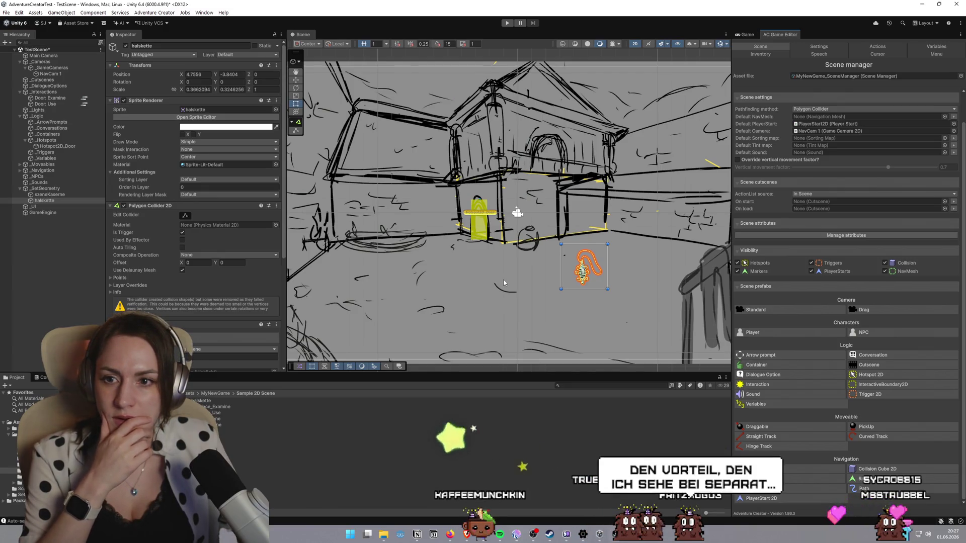
click(38, 201)
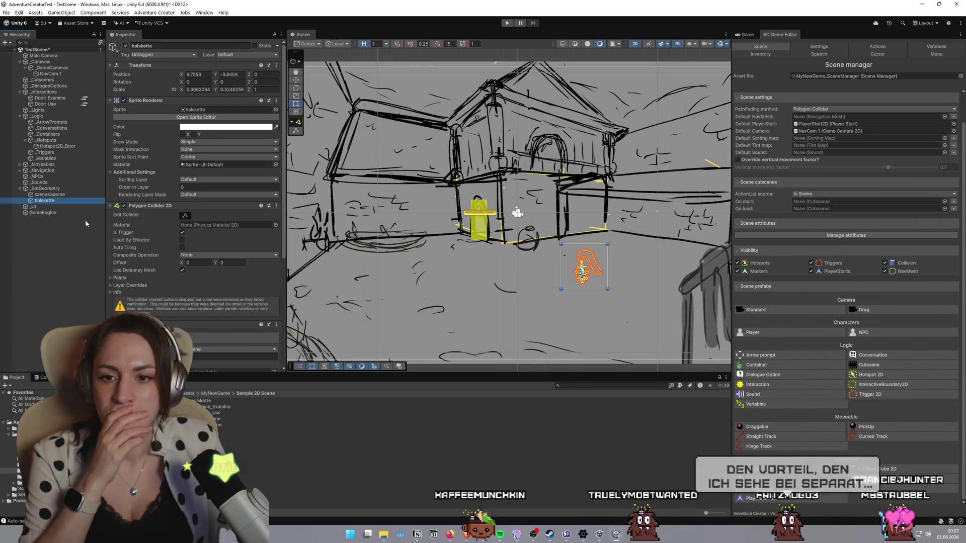
scroll(196, 241, down, 3)
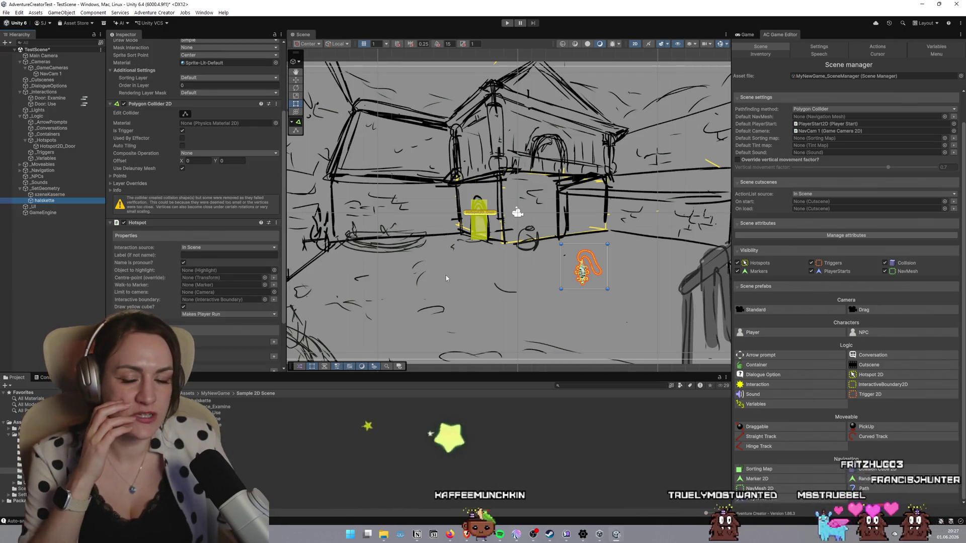
scroll(596, 277, up, 5)
scroll(623, 245, up, 3)
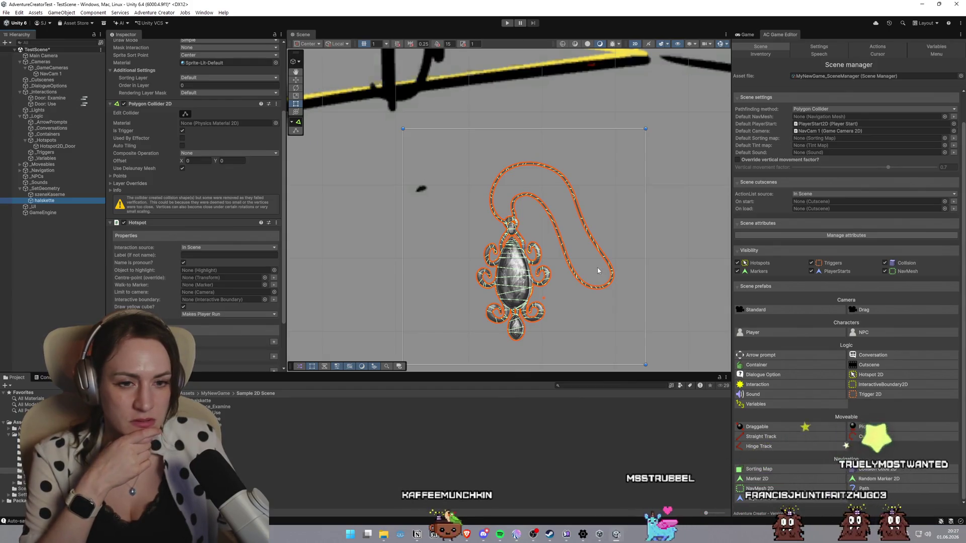
scroll(597, 270, down, 3)
scroll(256, 282, down, 2)
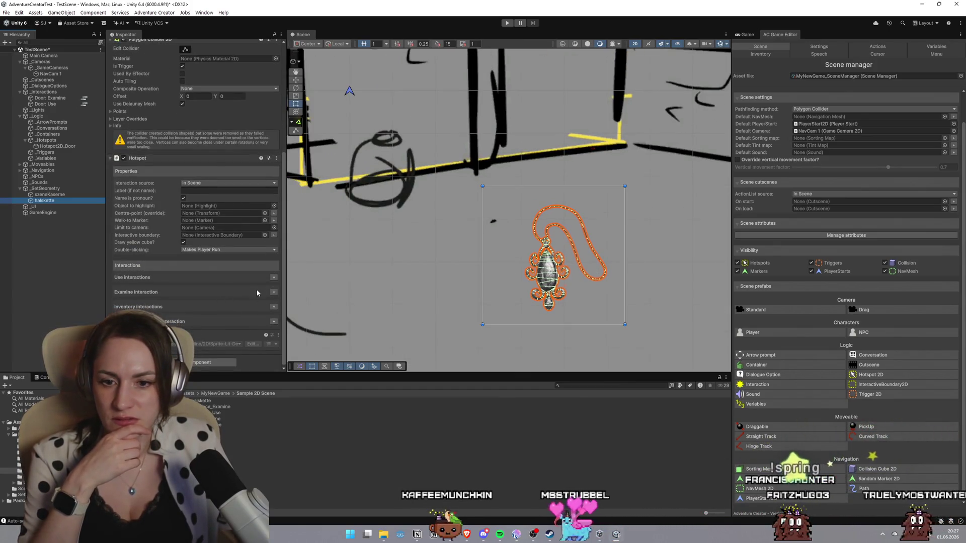
Create a new 'halskette: Examine' interaction and open its action list for editing
click(273, 292)
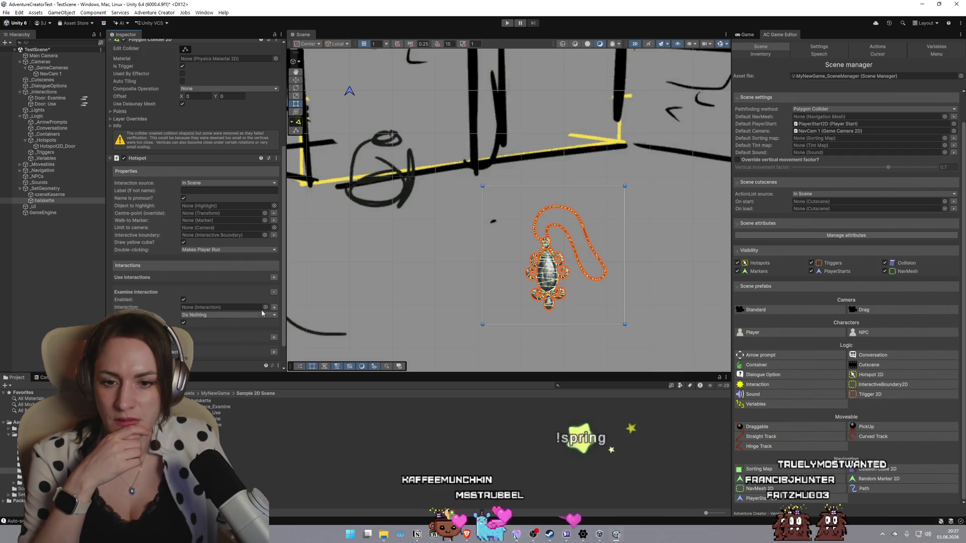
click(274, 307)
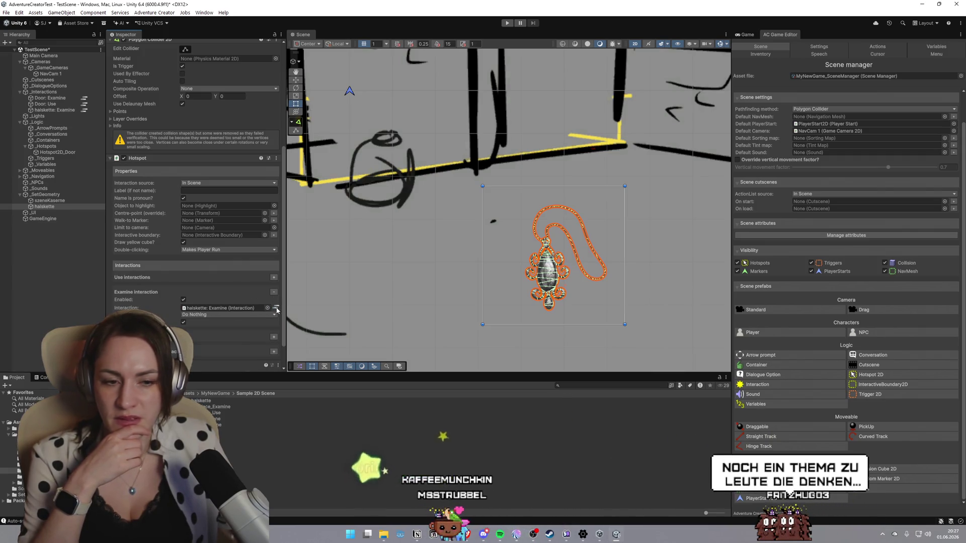
click(275, 308)
Make the Examine action a Dialogue: Play speech saying 'Wow, une kette', then close the editor
click(416, 124)
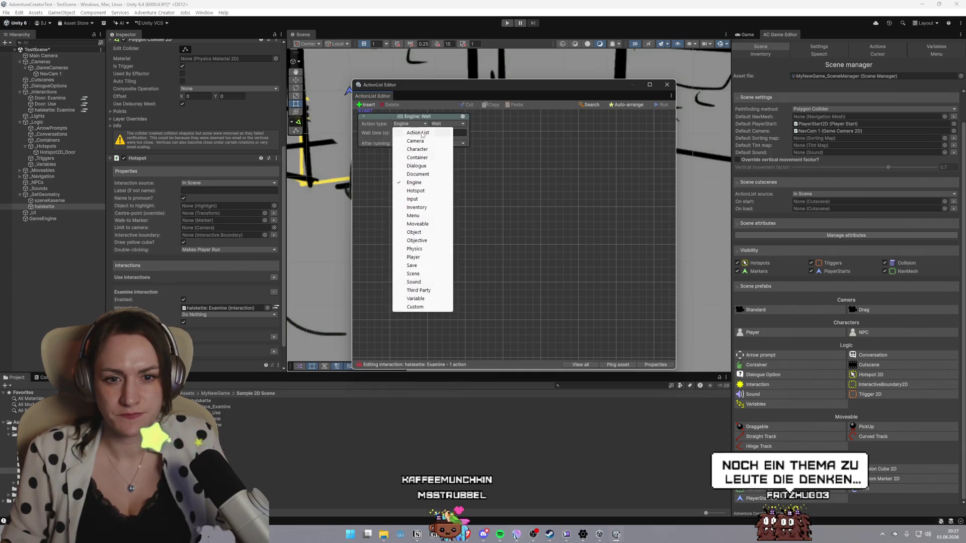
click(416, 166)
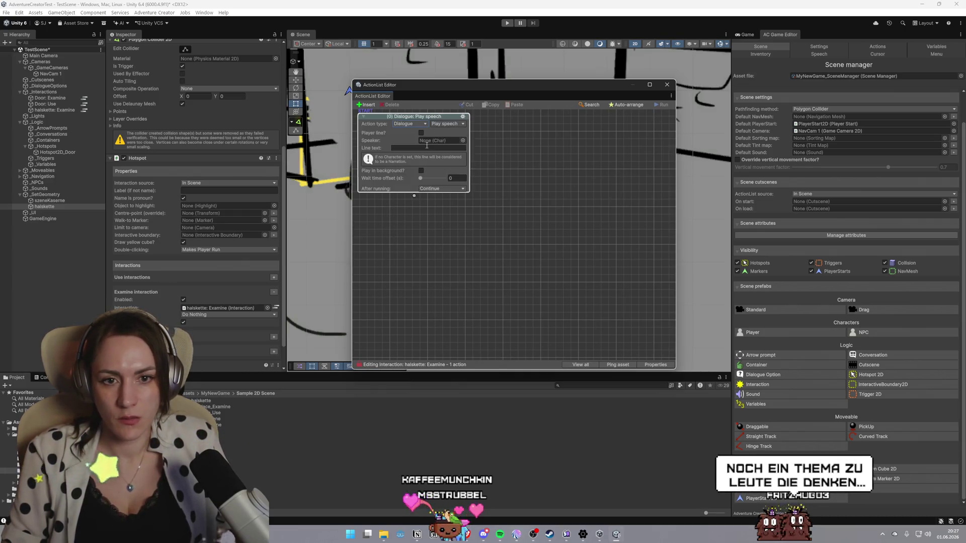
text(oe,)
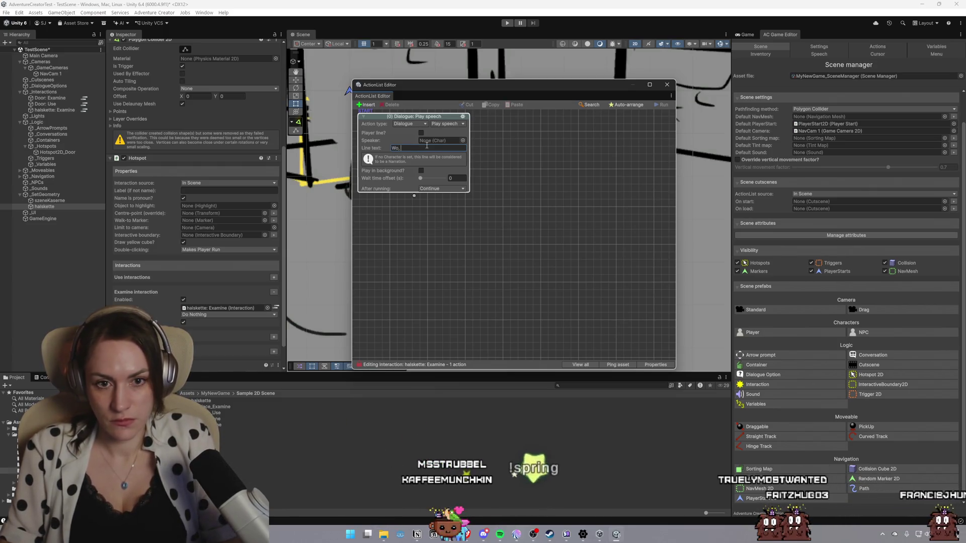
key(BackSpace)
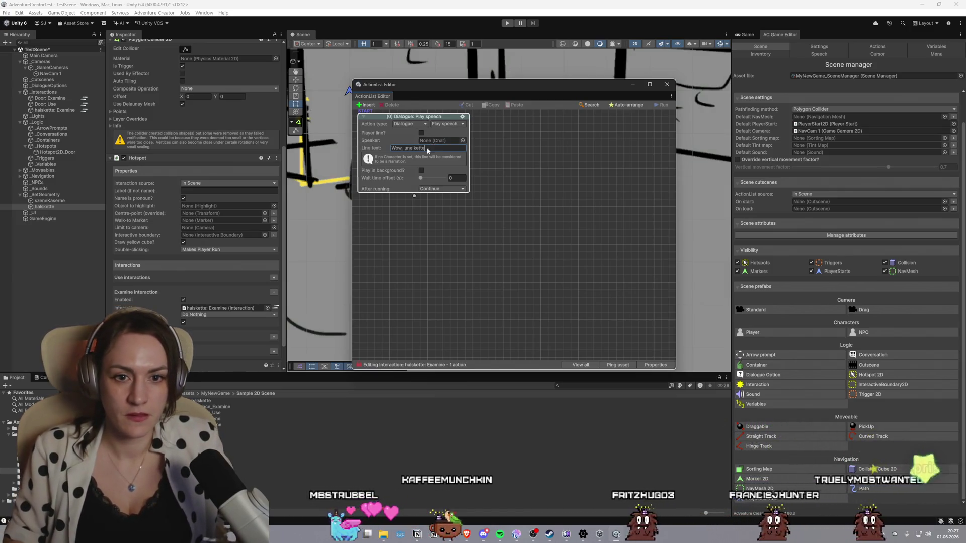
click(667, 85)
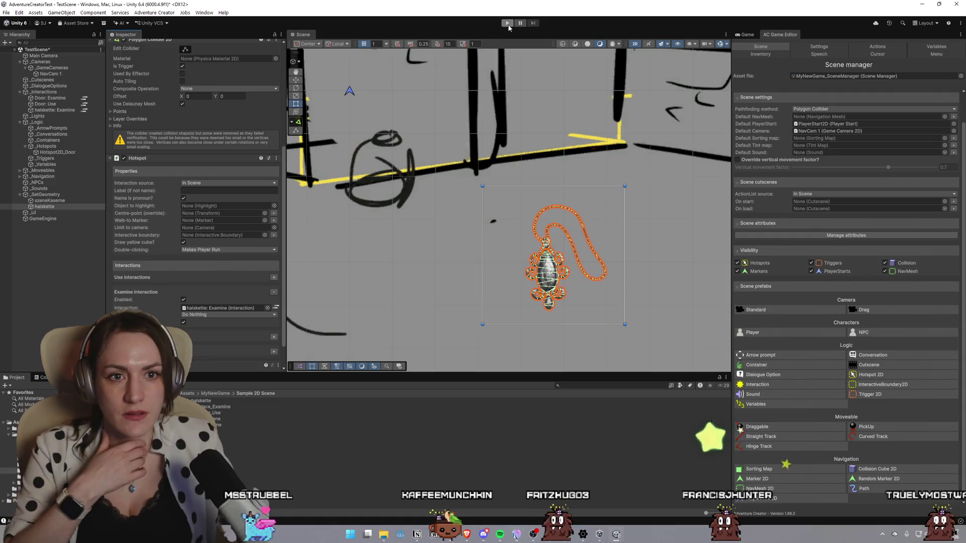
Play the scene and click the necklace twice to trigger its Examine speech
key(ctrl+p)
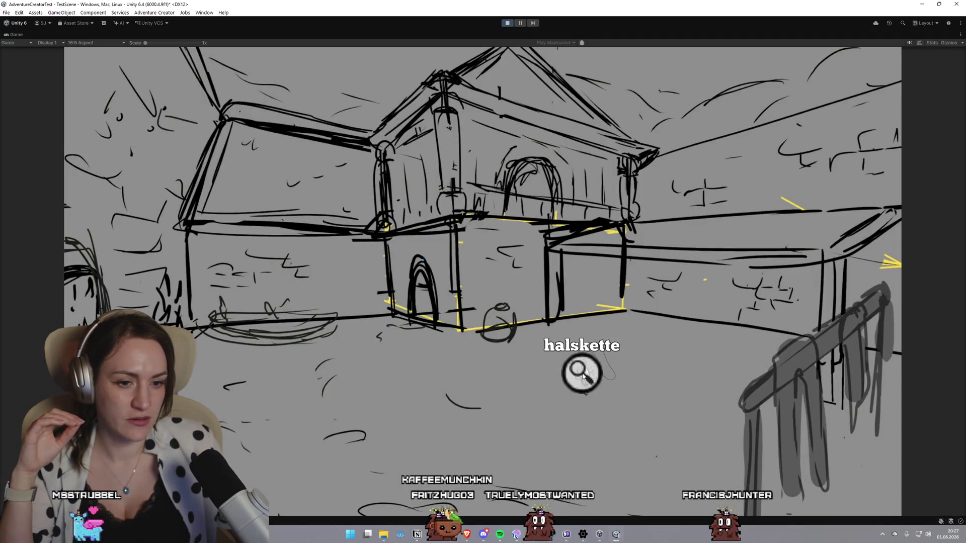
click(583, 374)
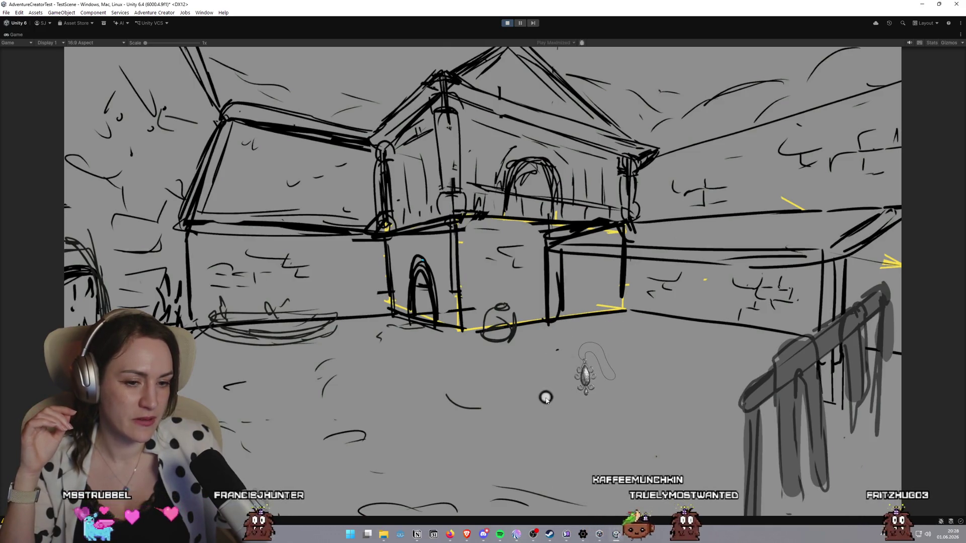
click(584, 387)
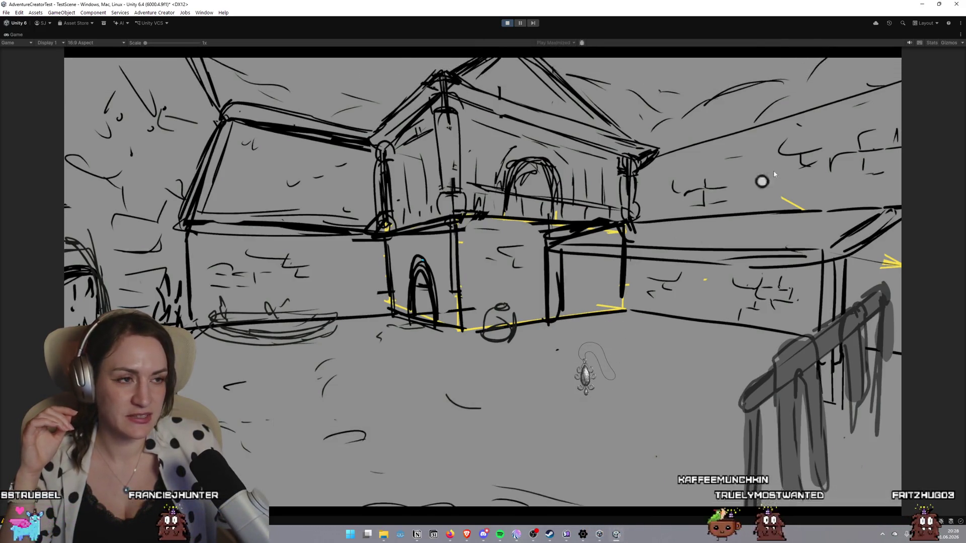
Pause the game and open the Polygon Collider 2D's component options menu
click(520, 22)
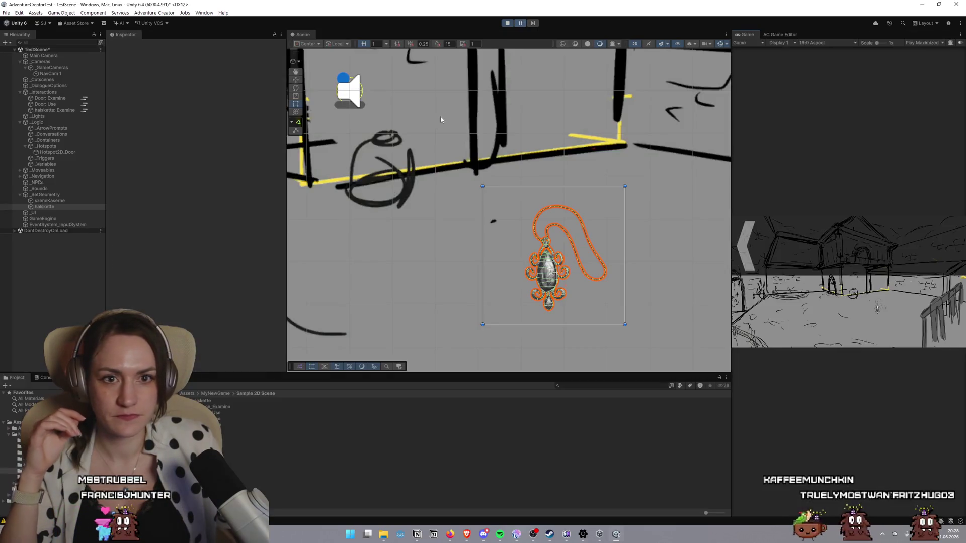
scroll(169, 188, down, 3)
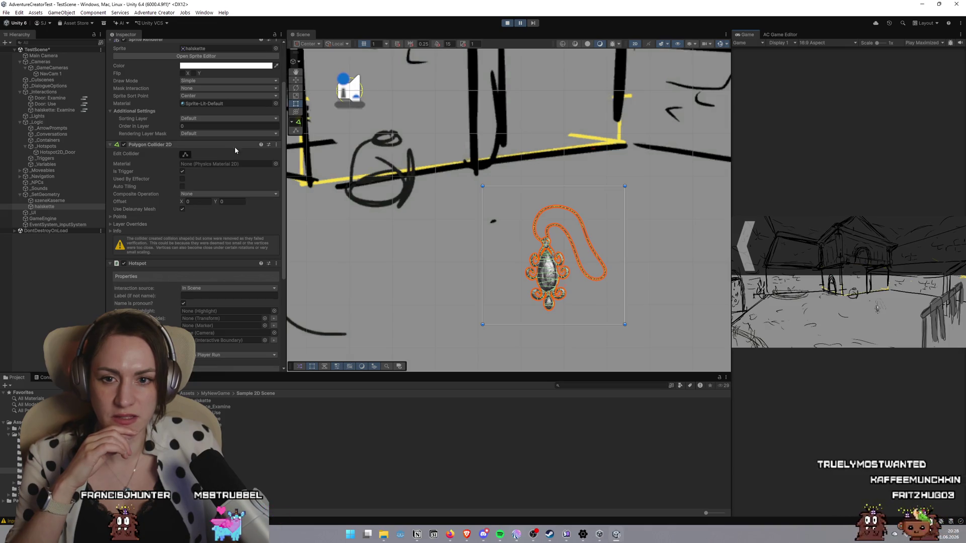
click(276, 145)
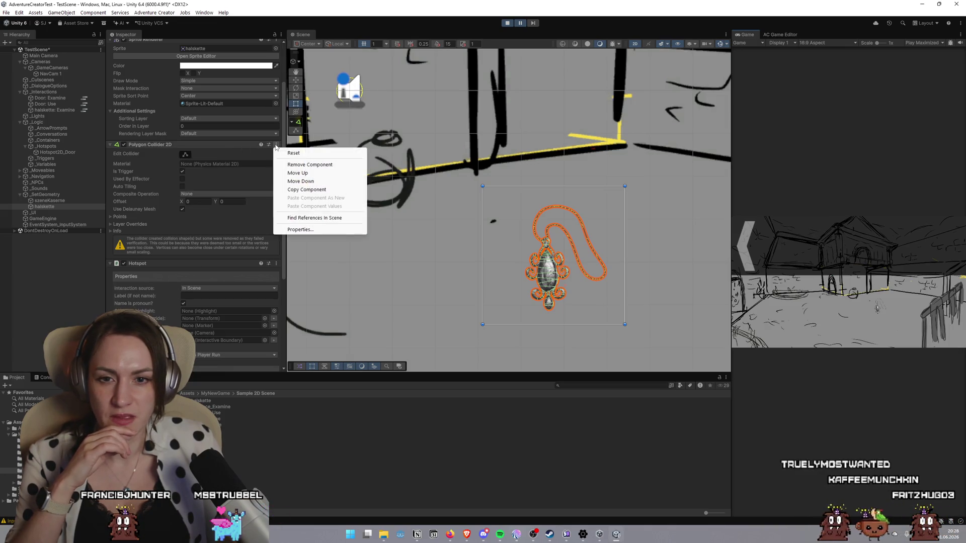
Remove the necklace's Polygon Collider 2D and add a Box Collider 2D in its place
click(309, 165)
scroll(232, 201, down, 1)
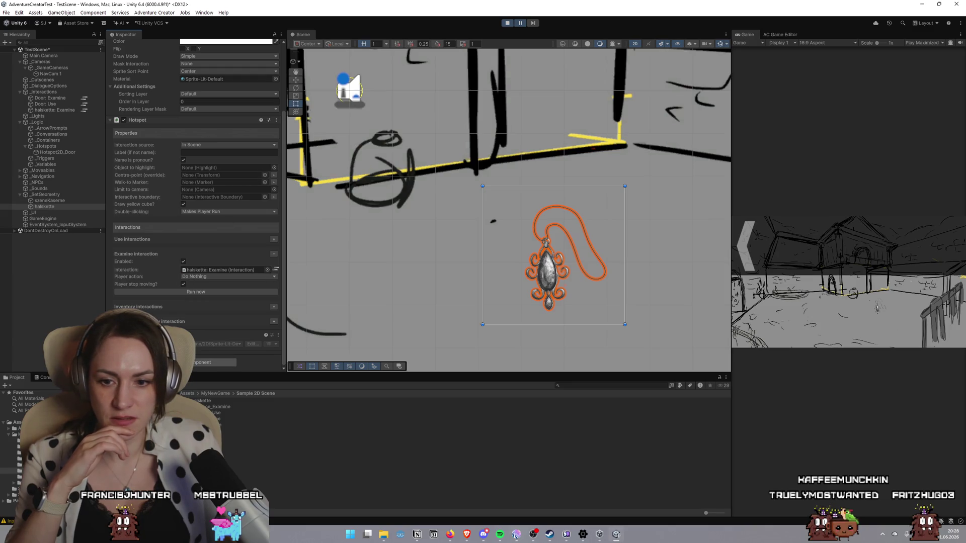
click(201, 362)
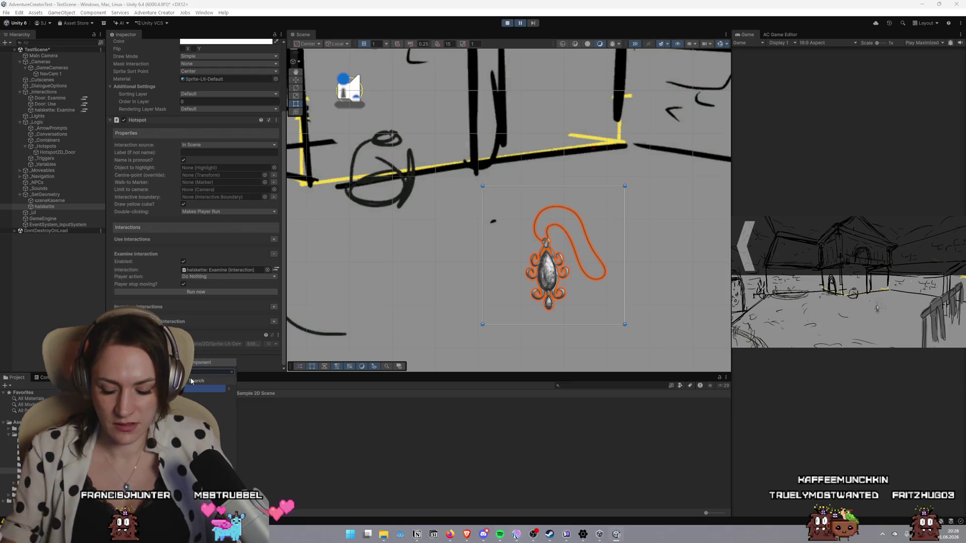
key(Return)
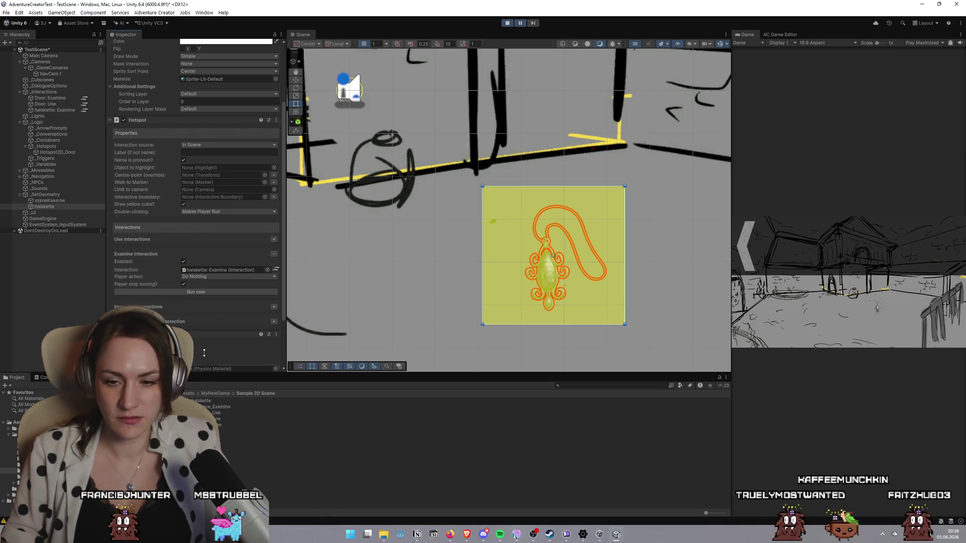
Remove and re-add the Box Collider 2D, then exit Play mode
click(276, 334)
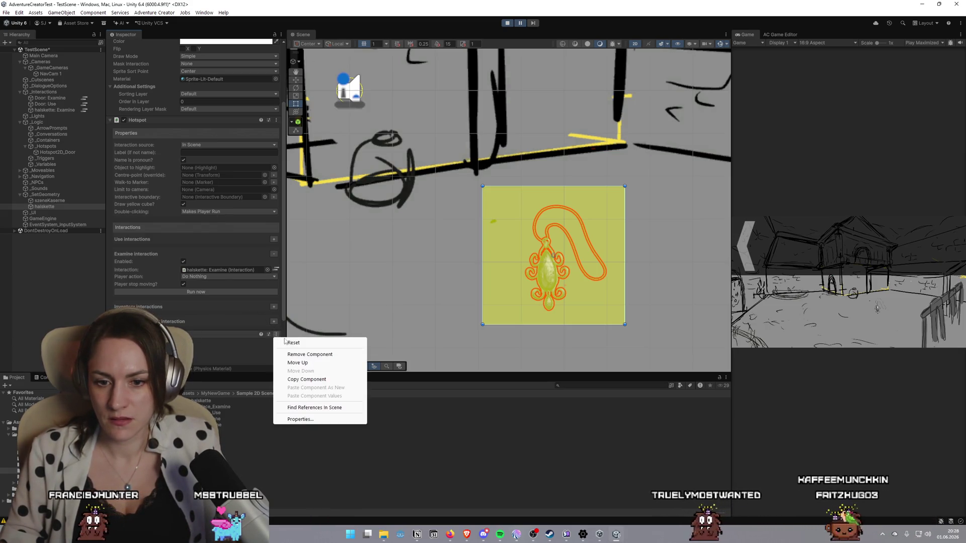
click(309, 354)
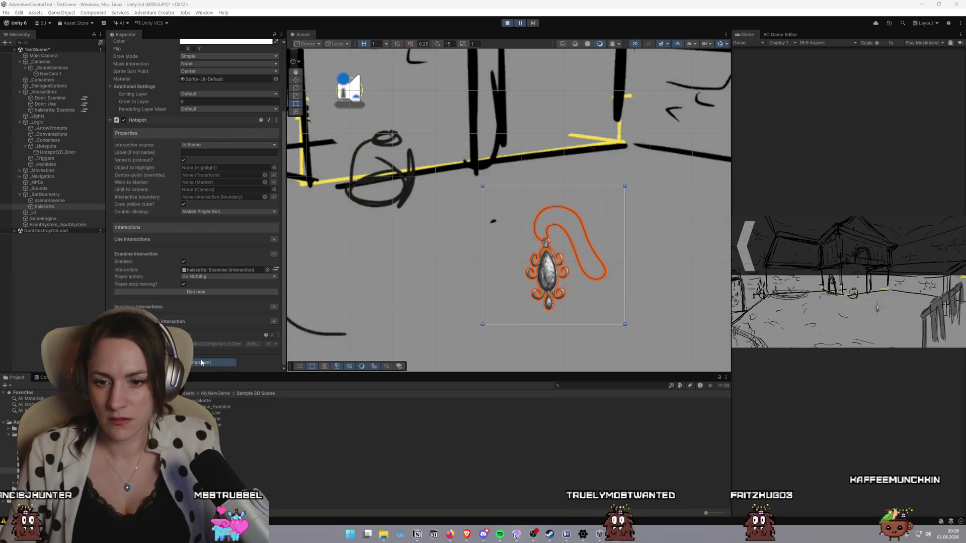
click(201, 362)
key(Return)
scroll(593, 177, down, 2)
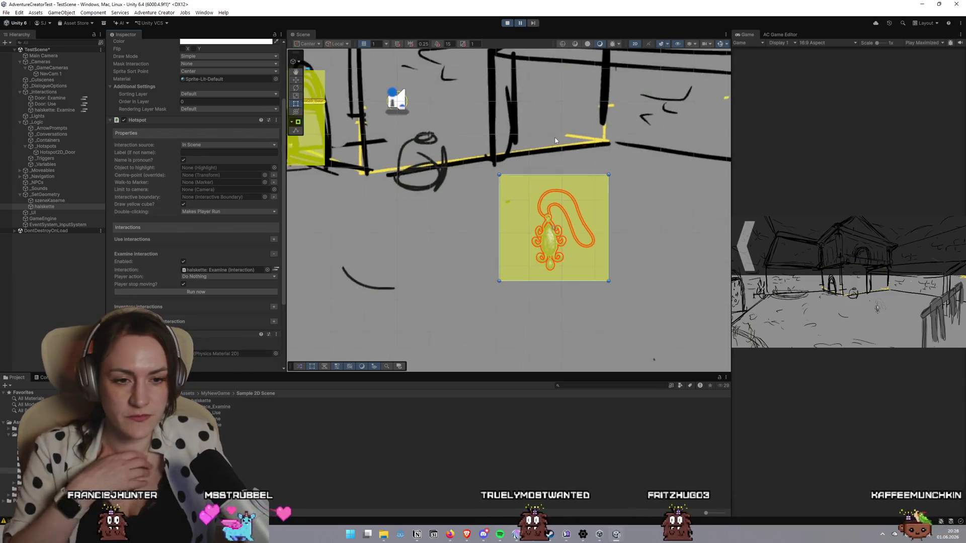
scroll(594, 177, up, 2)
scroll(592, 144, down, 2)
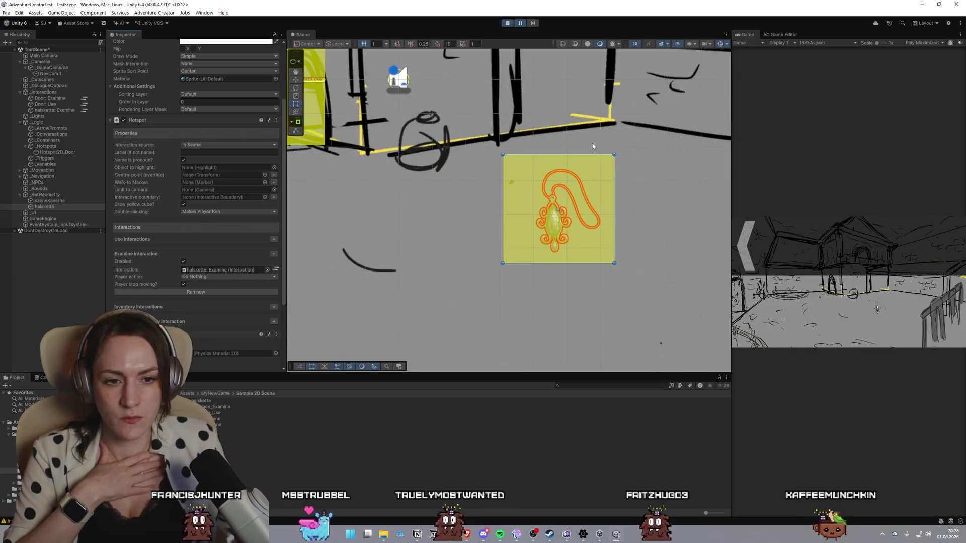
click(510, 24)
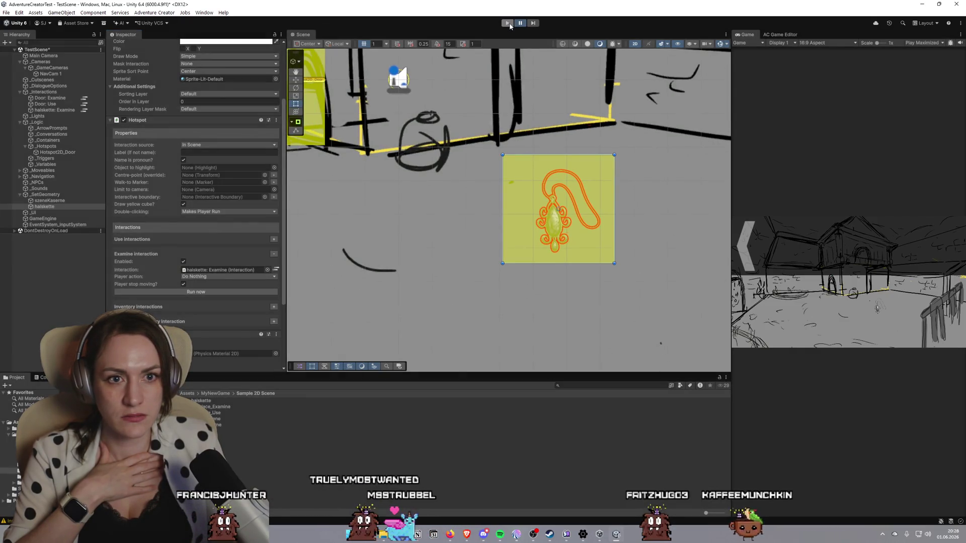
Replace the necklace's Polygon Collider 2D with a Box Collider 2D and run the game
scroll(244, 181, up, 3)
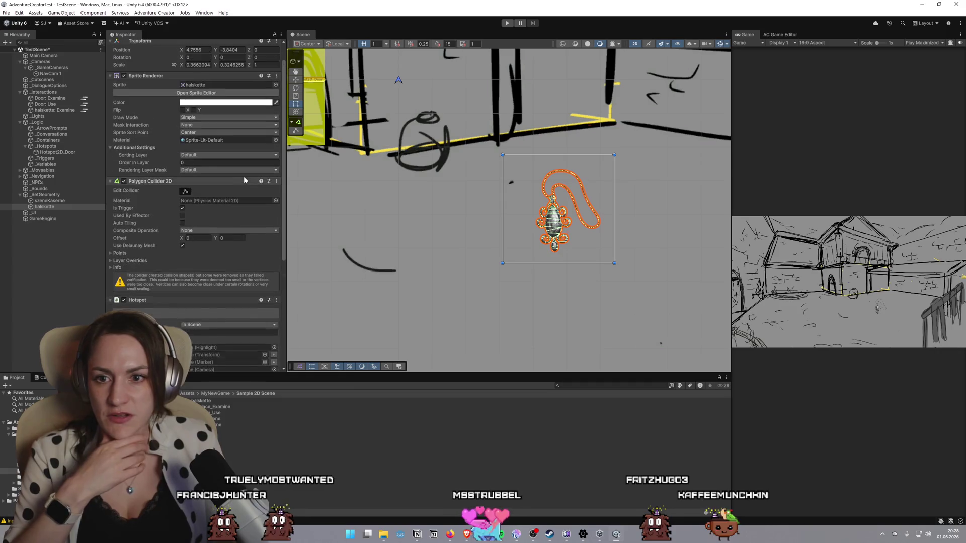
click(275, 182)
click(309, 201)
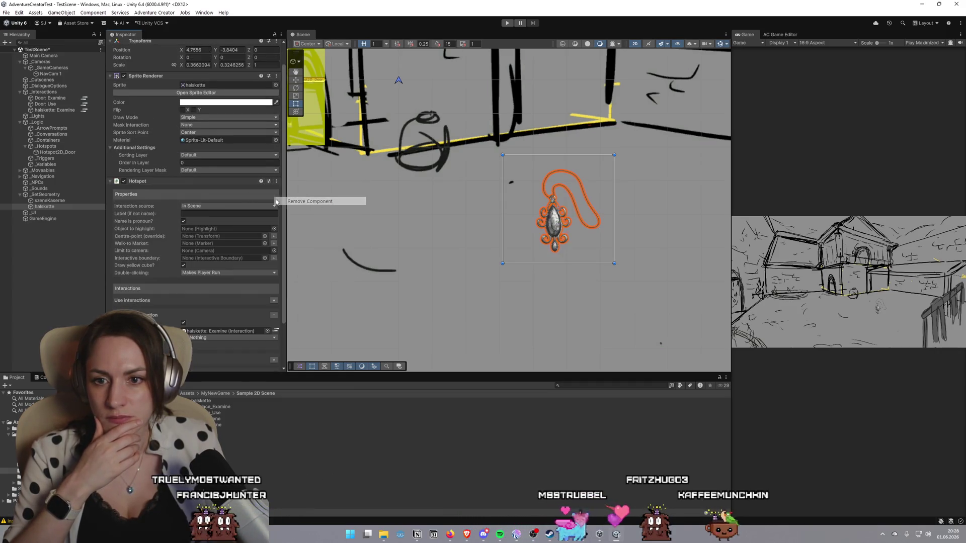
click(209, 362)
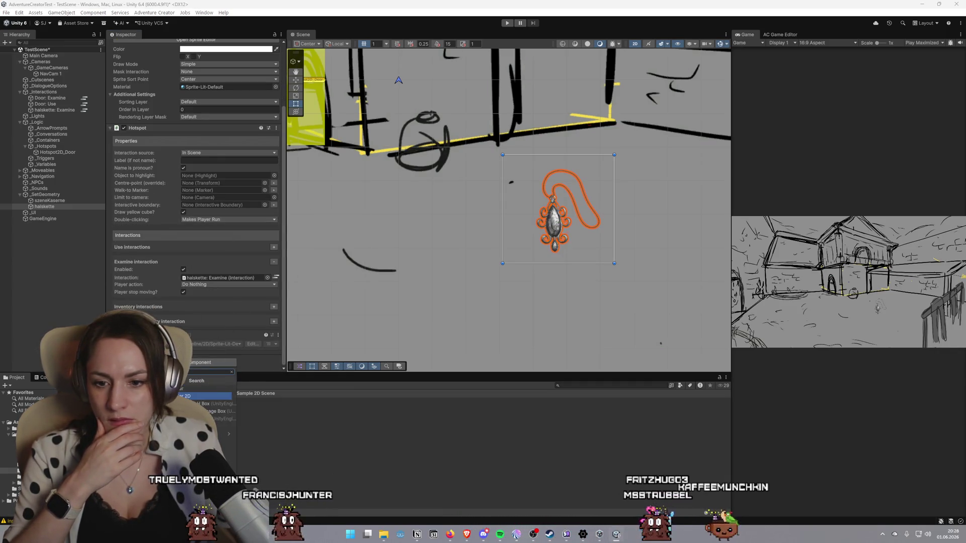
key(Return)
click(506, 24)
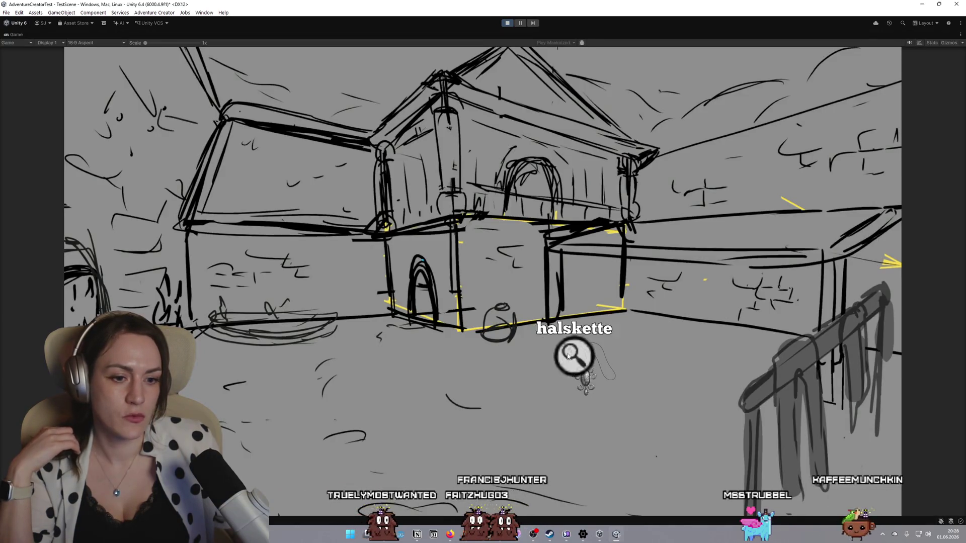
Click the necklace twice in the running game to see 'Wow, une kette', then stop playing
click(592, 374)
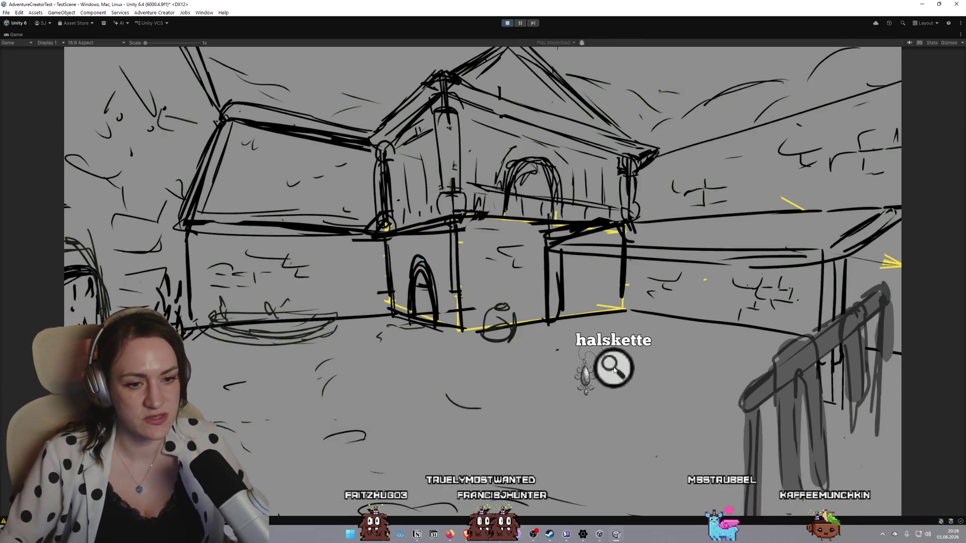
click(574, 344)
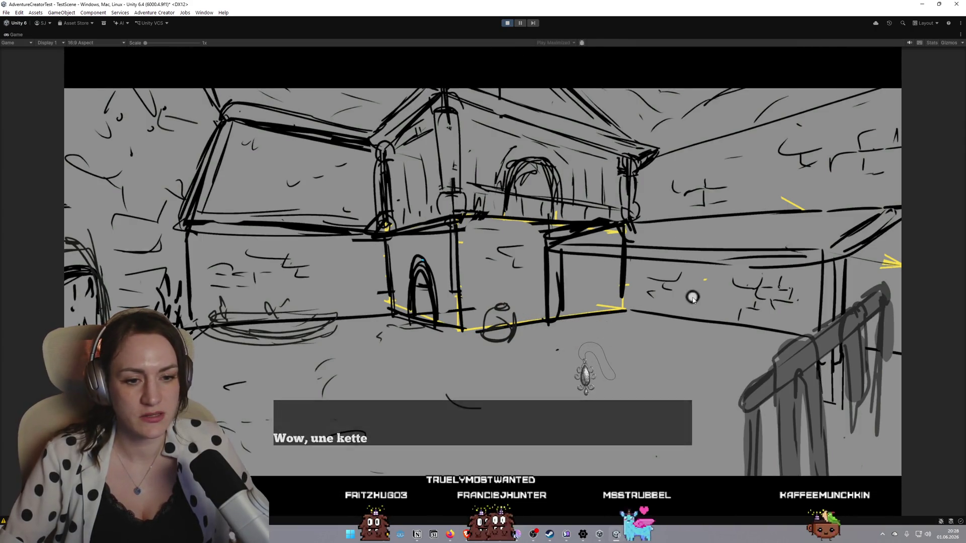
click(507, 23)
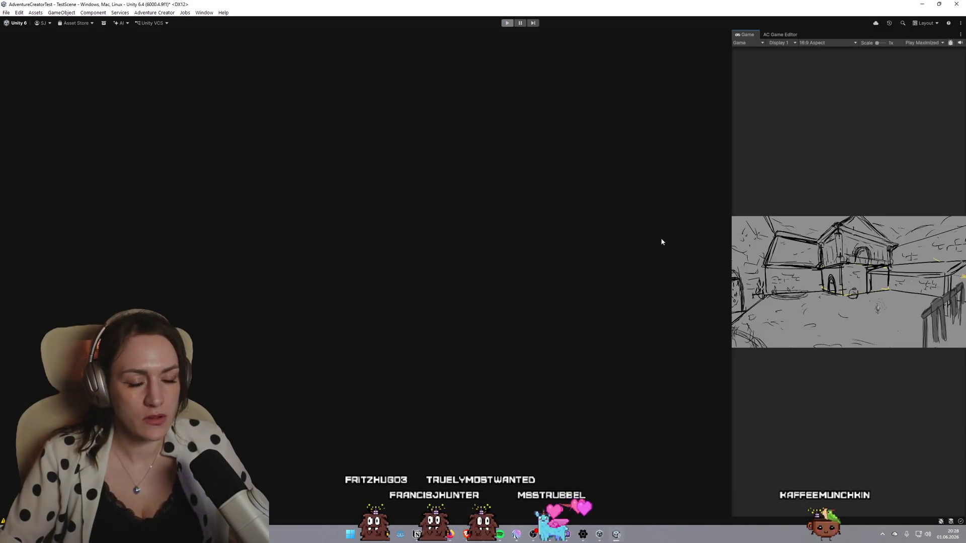
scroll(649, 241, down, 10)
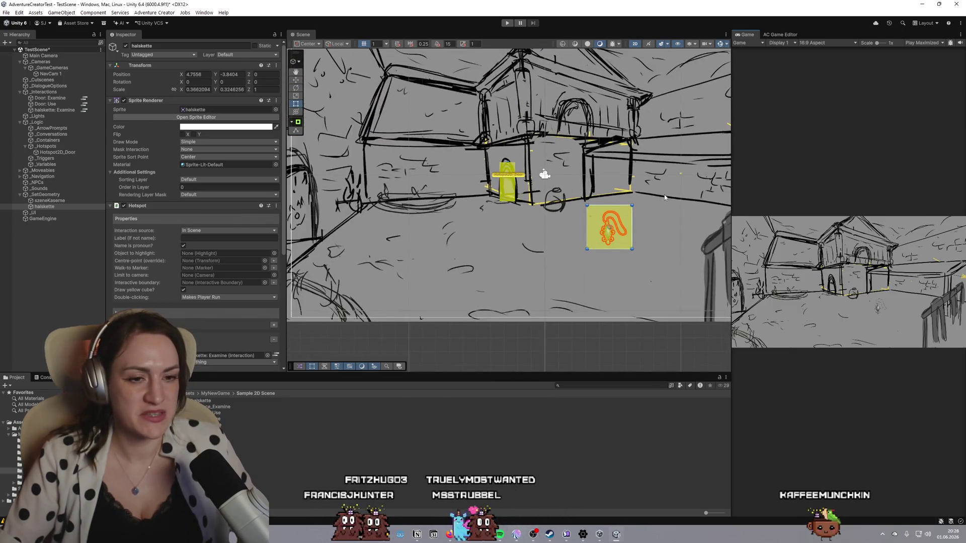
scroll(628, 234, up, 2)
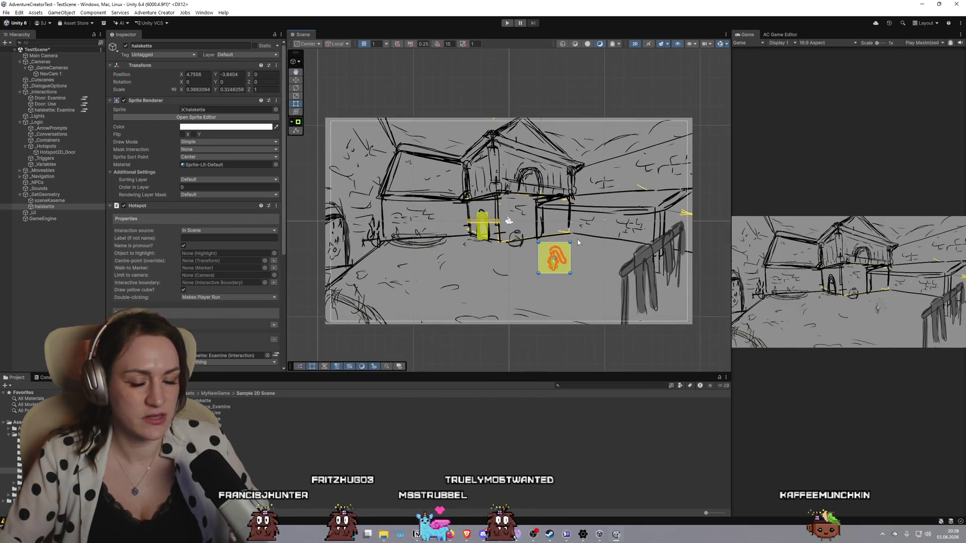
scroll(575, 243, up, 2)
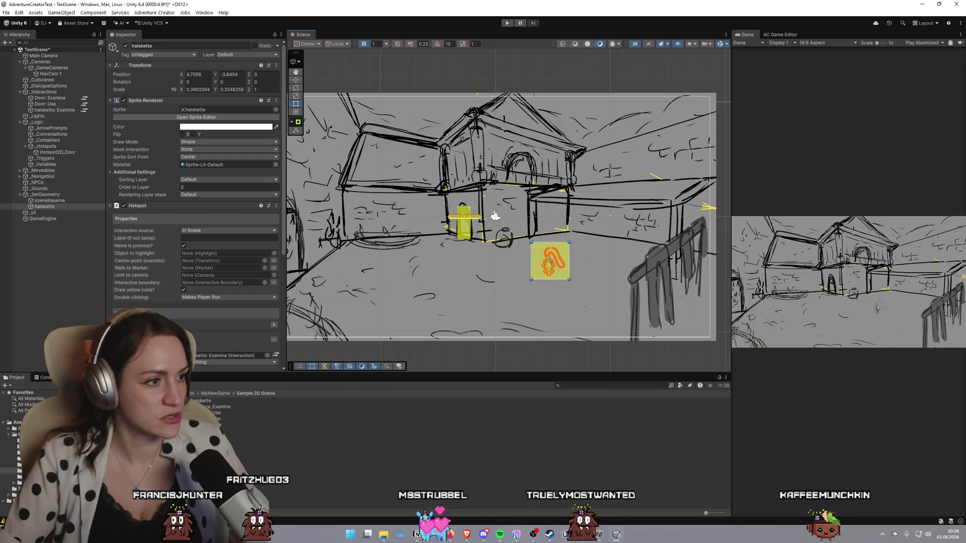
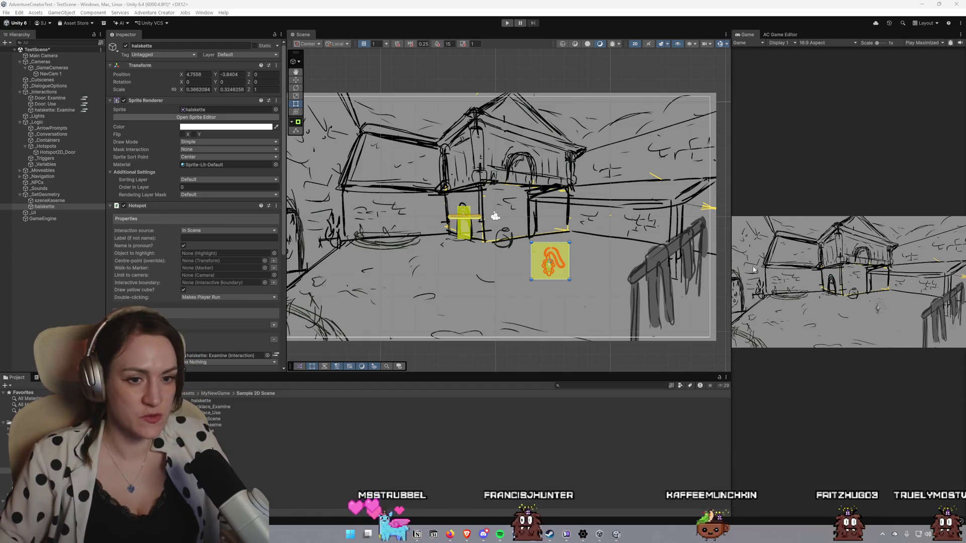
Add and create a new Use interaction on the halskette hotspot and open its ActionList for editing
scroll(576, 247, up, 5)
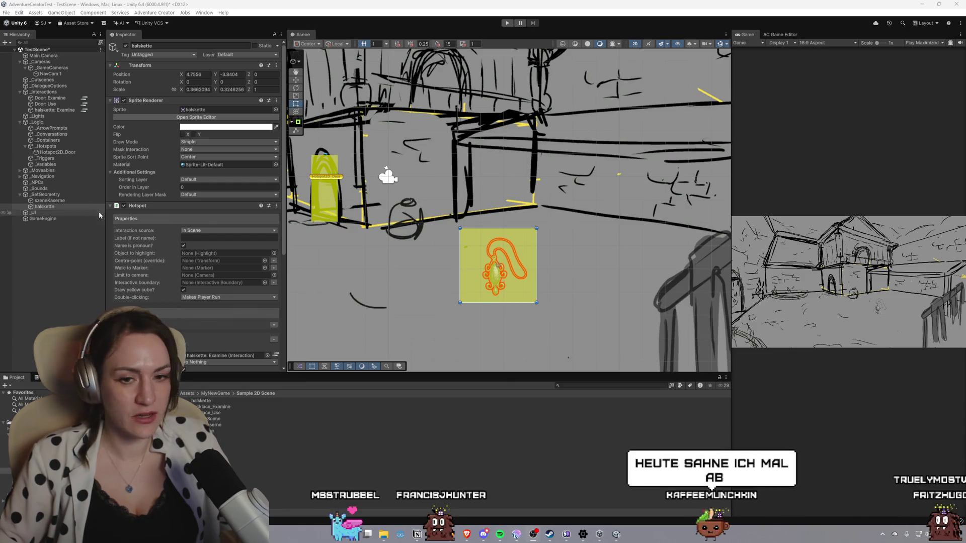
scroll(245, 292, down, 2)
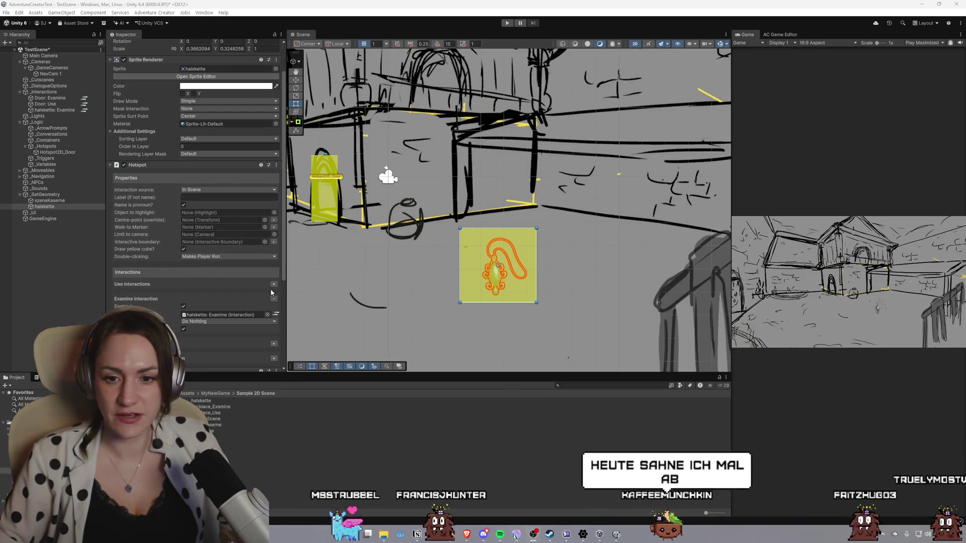
click(273, 285)
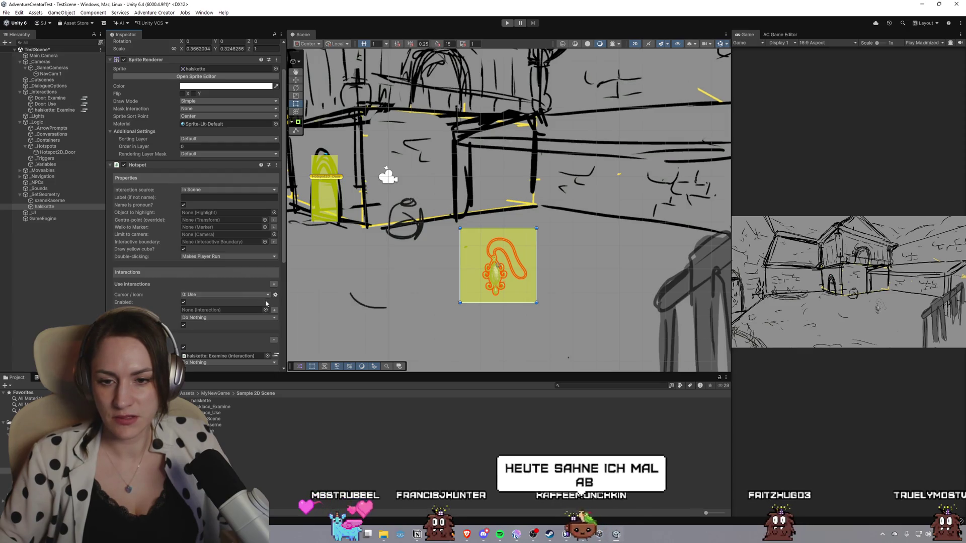
click(274, 311)
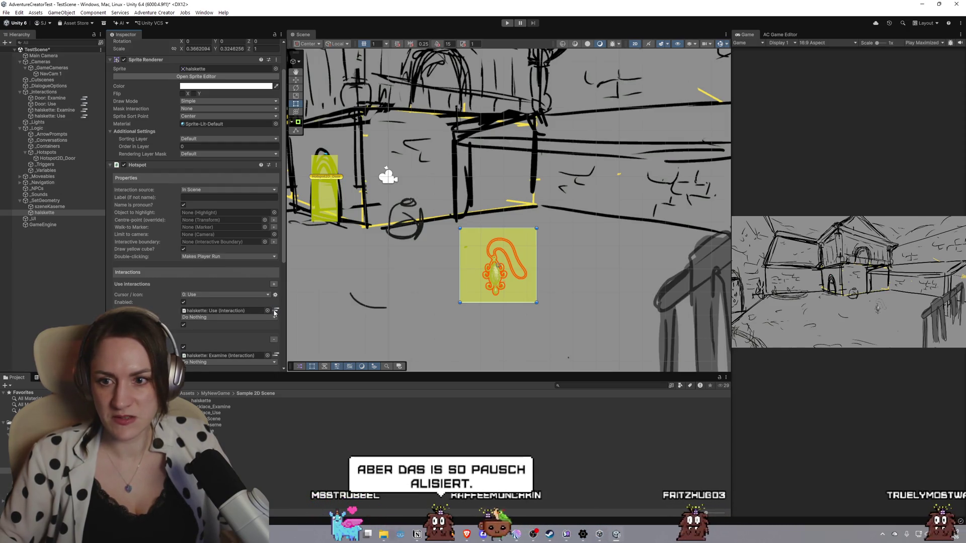
click(274, 313)
drag(542, 86, 781, 77)
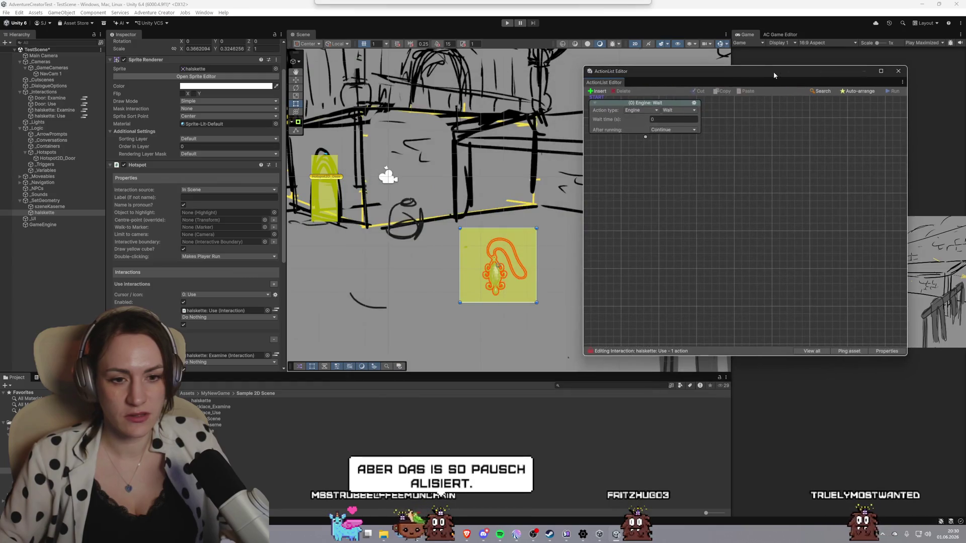
Make the first action Inventory: Add or remove, and link a second Object: Add or remove action
click(654, 110)
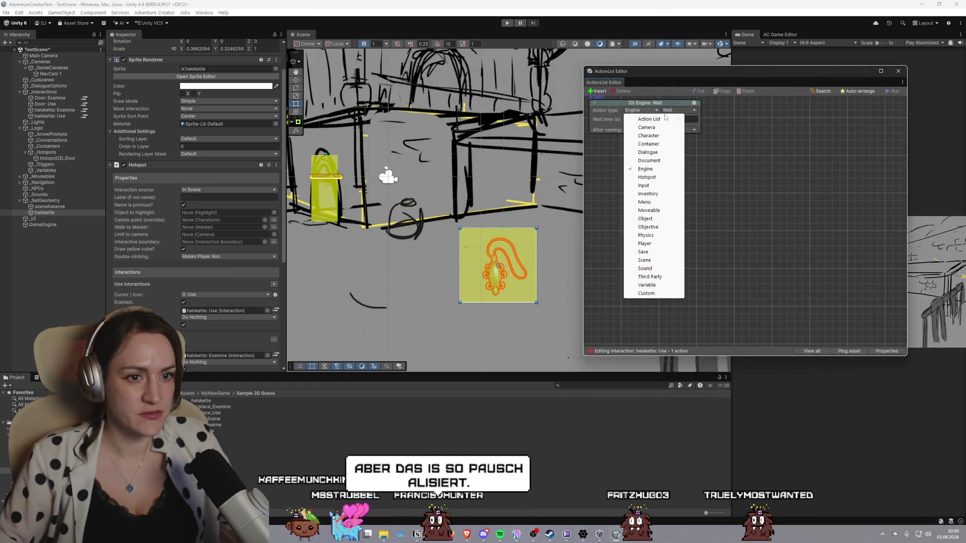
click(648, 194)
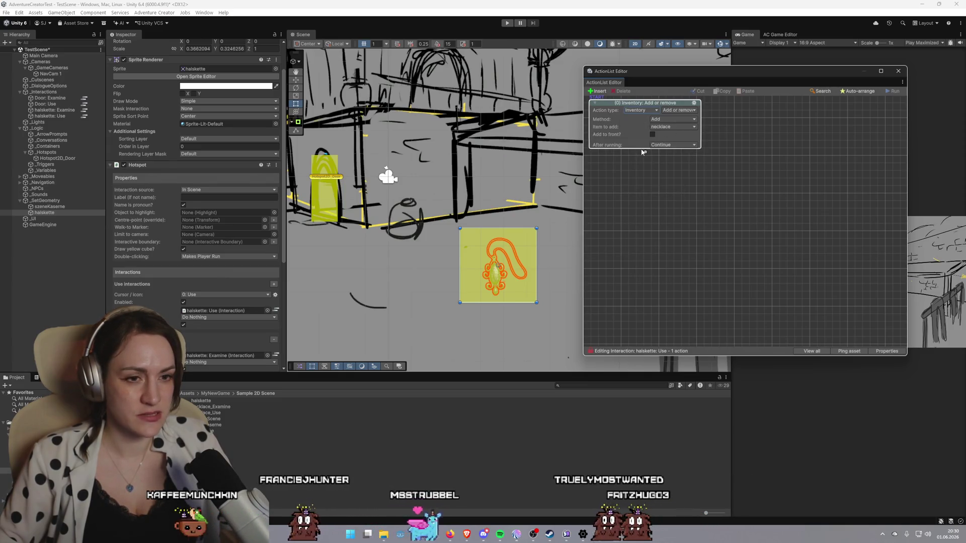
drag(645, 152, 652, 202)
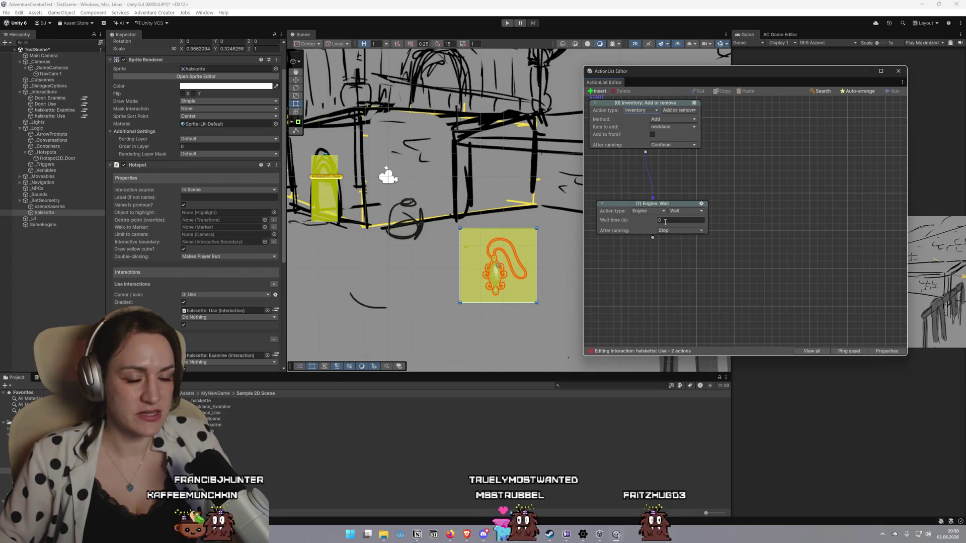
click(661, 211)
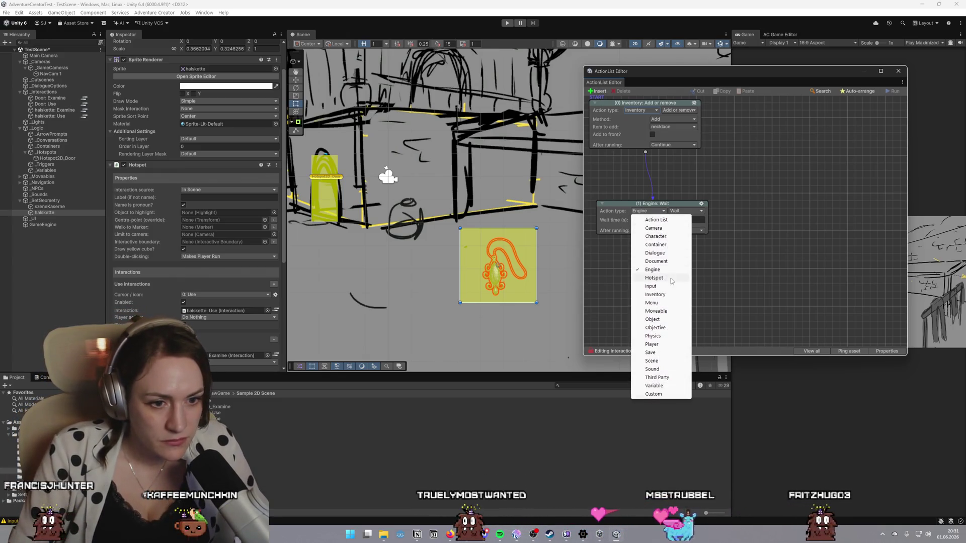
click(674, 320)
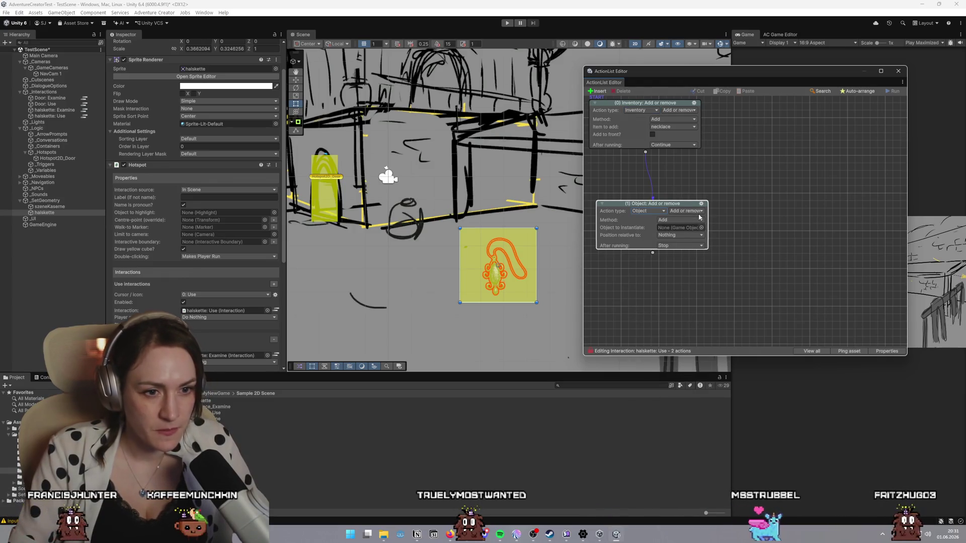
Set the second action to Remove the halskette object, with After running set to Stop
click(689, 220)
click(693, 237)
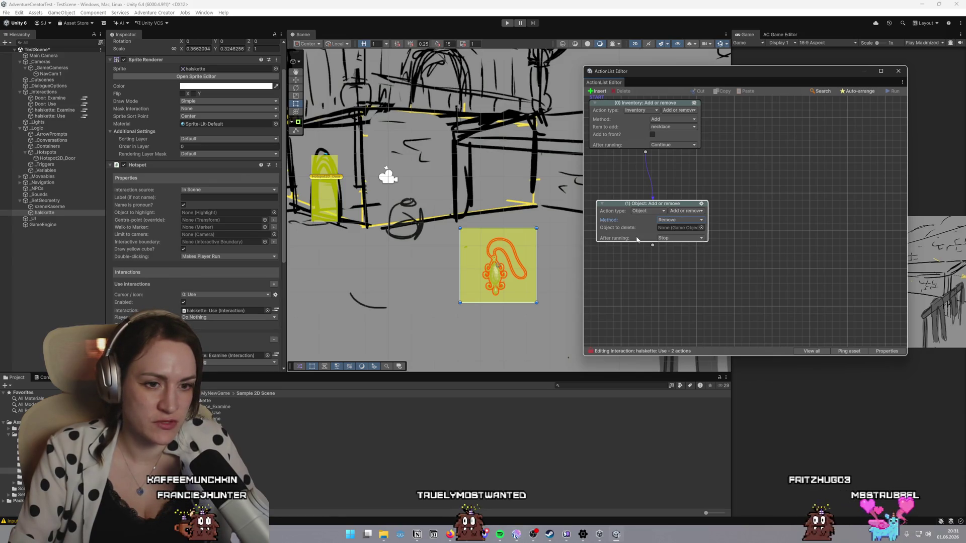
click(701, 228)
scroll(746, 288, down, 6)
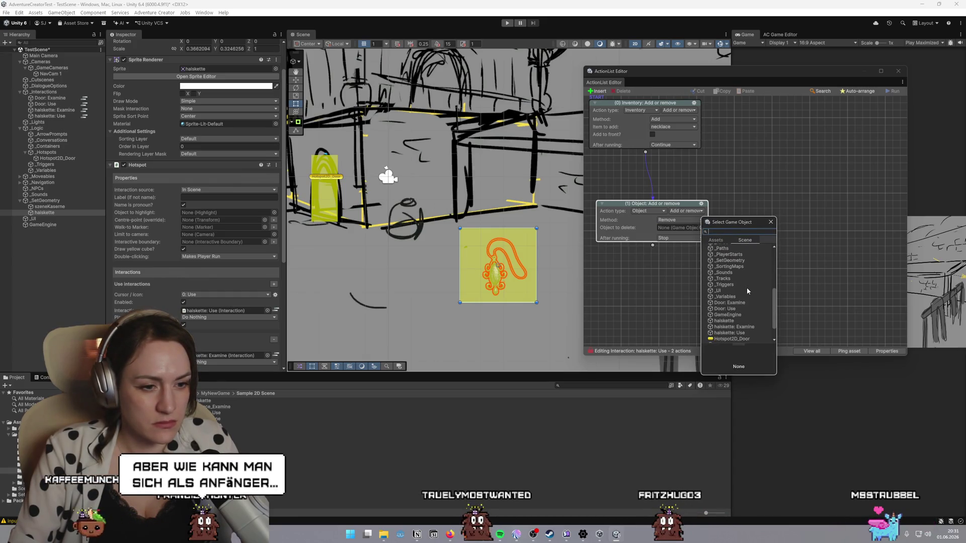
click(733, 300)
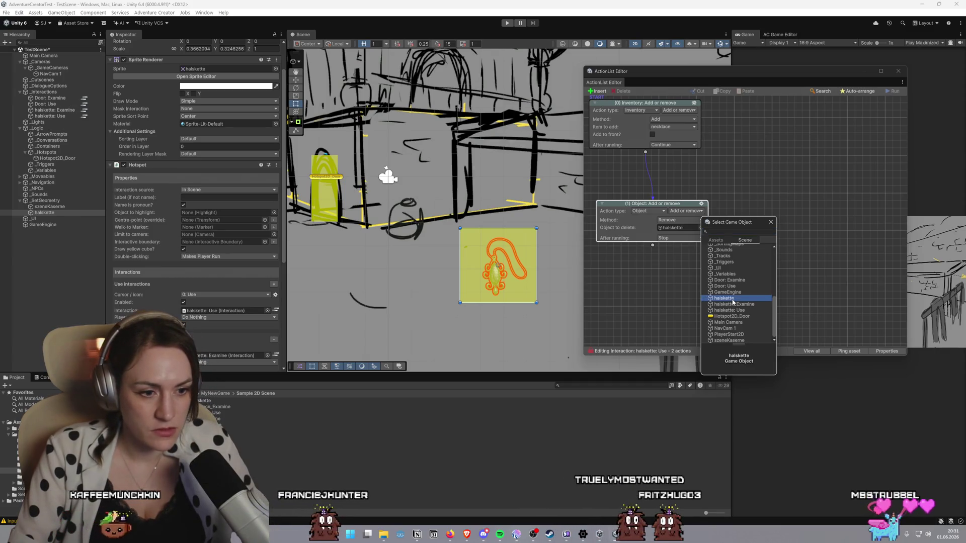
double_click(733, 302)
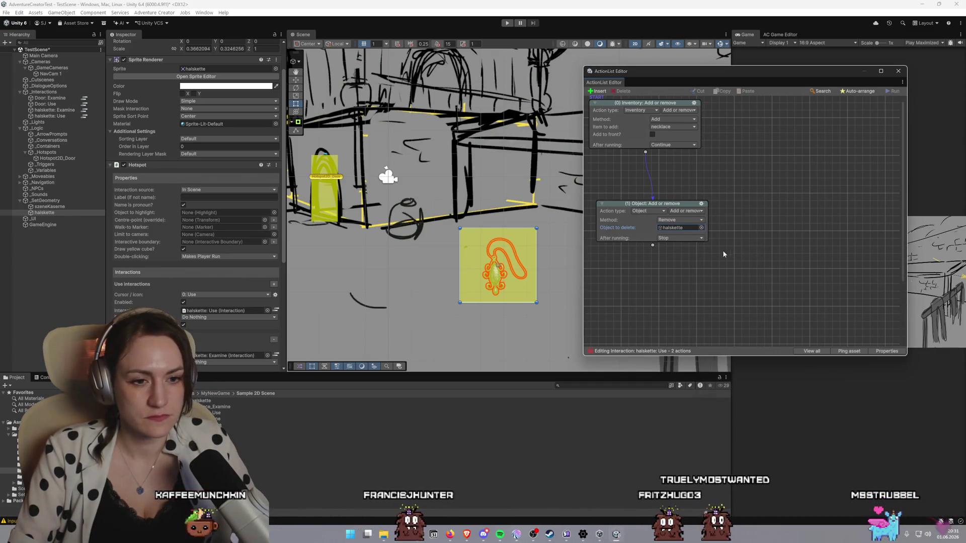
click(694, 239)
click(676, 255)
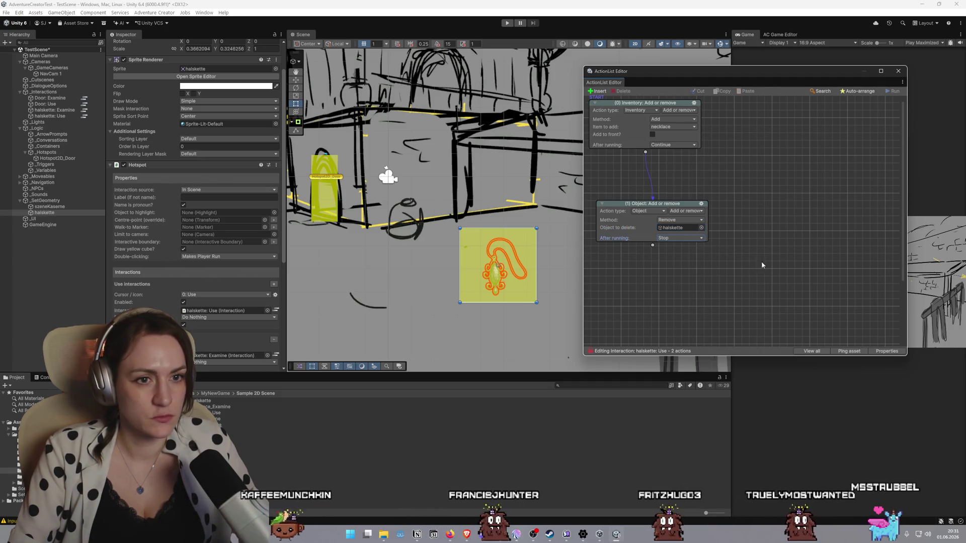
click(509, 24)
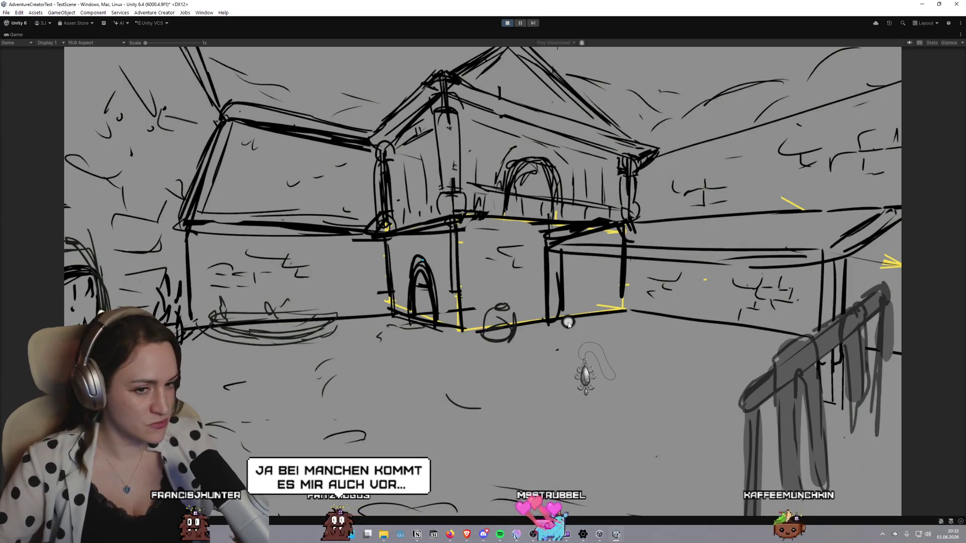
Pick up the necklace in the Game view and reveal the inventory bar to confirm it's there
click(580, 372)
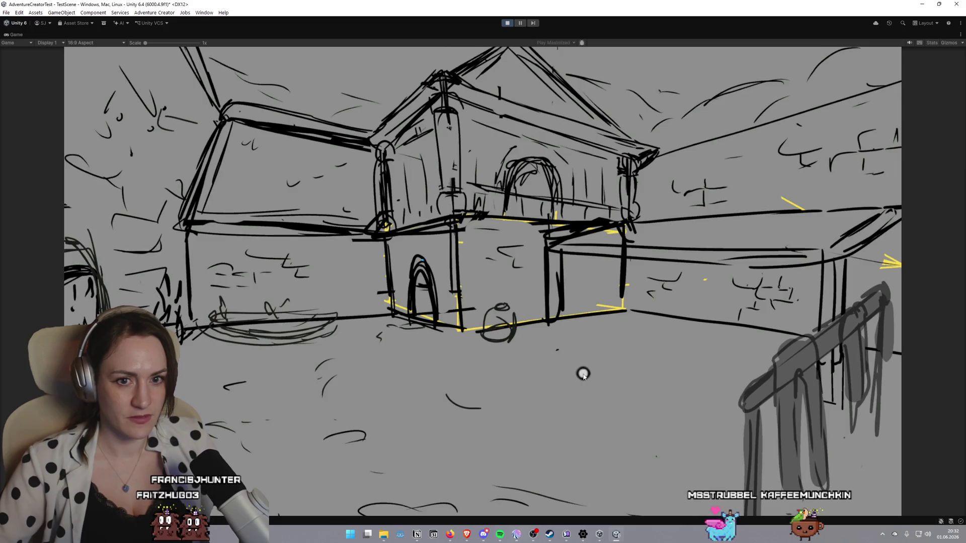
mouse_move(159, 79)
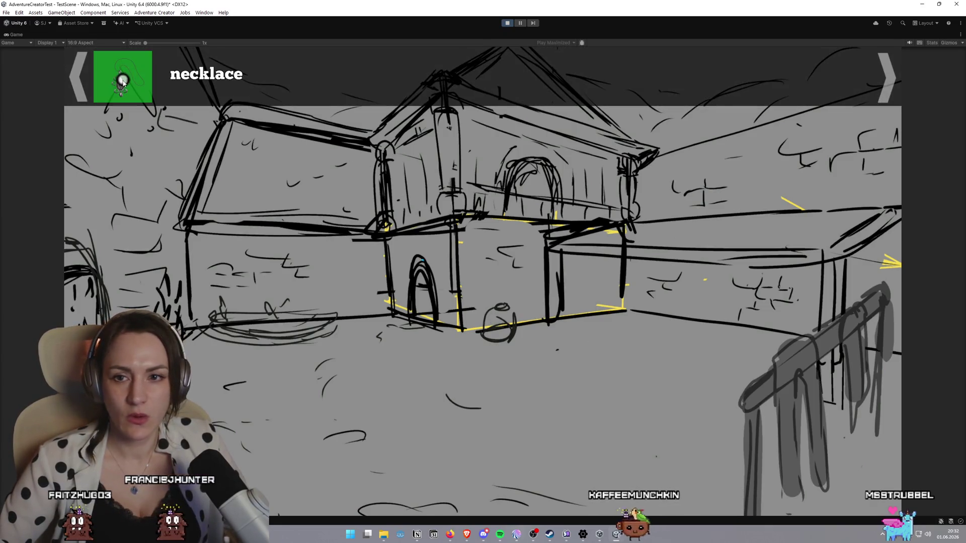
Close the inventory, advance past the 'Hab's nun in my tasch' line, and exit Play mode
click(123, 82)
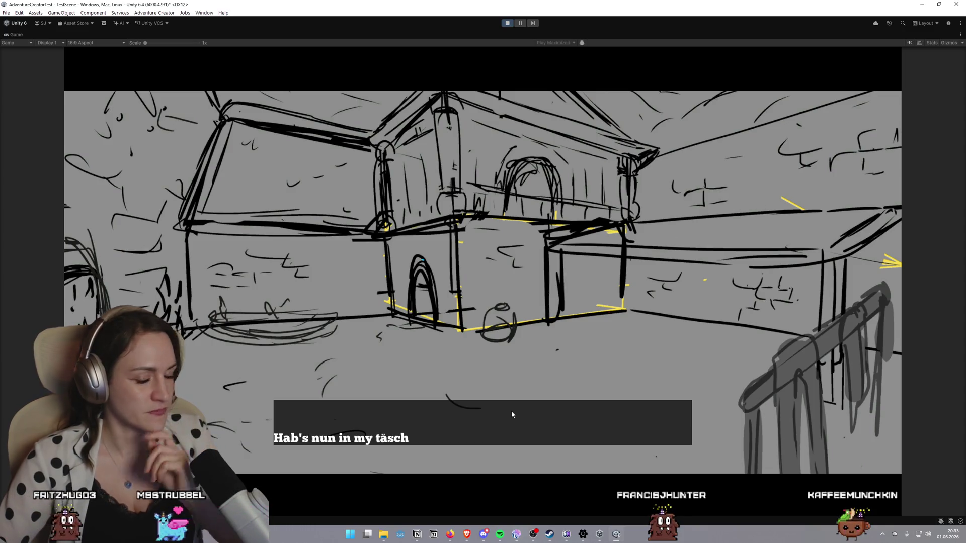
click(511, 414)
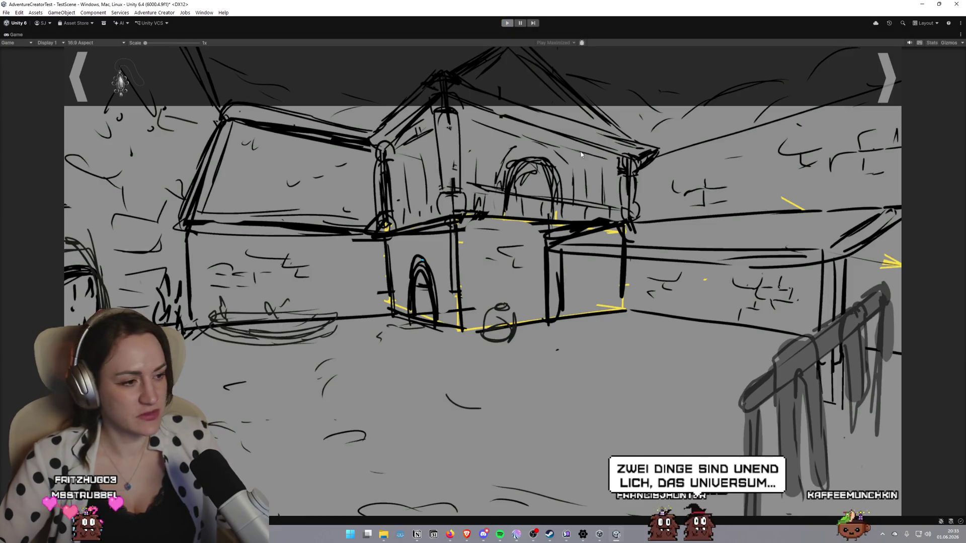
key(ctrl+p)
Select the door hotspot and reopen the ActionList Editor on the Door: Use action list
scroll(428, 139, down, 1)
scroll(503, 216, up, 2)
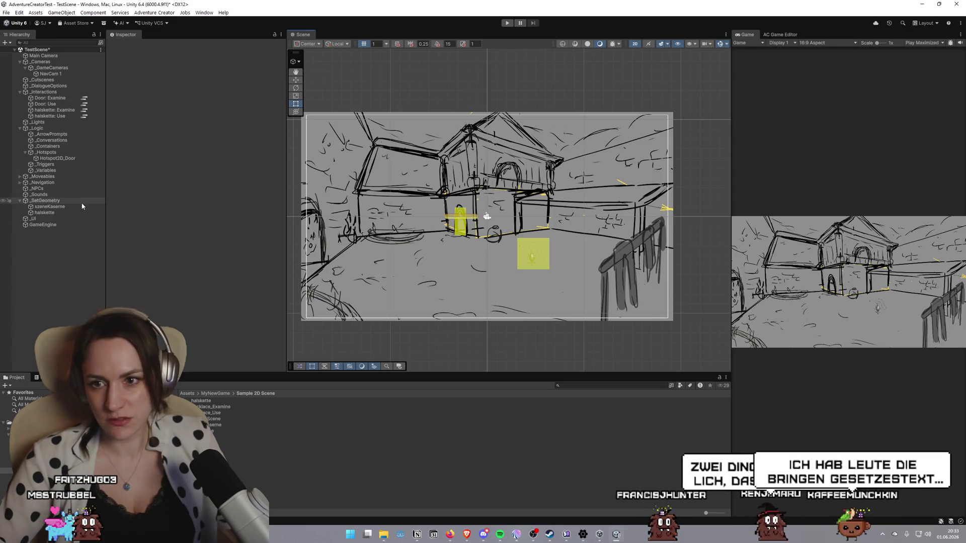
click(56, 213)
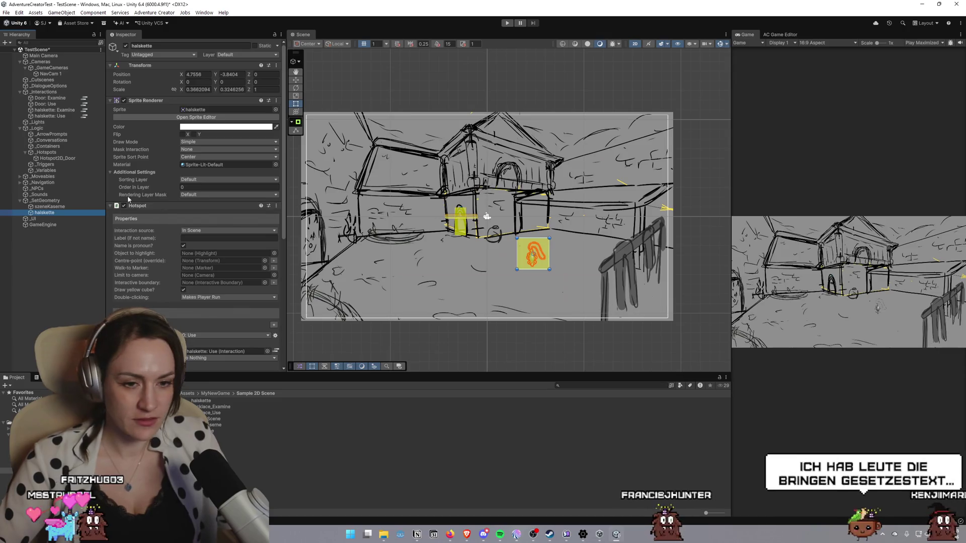
scroll(336, 96, up, 1)
scroll(336, 97, down, 2)
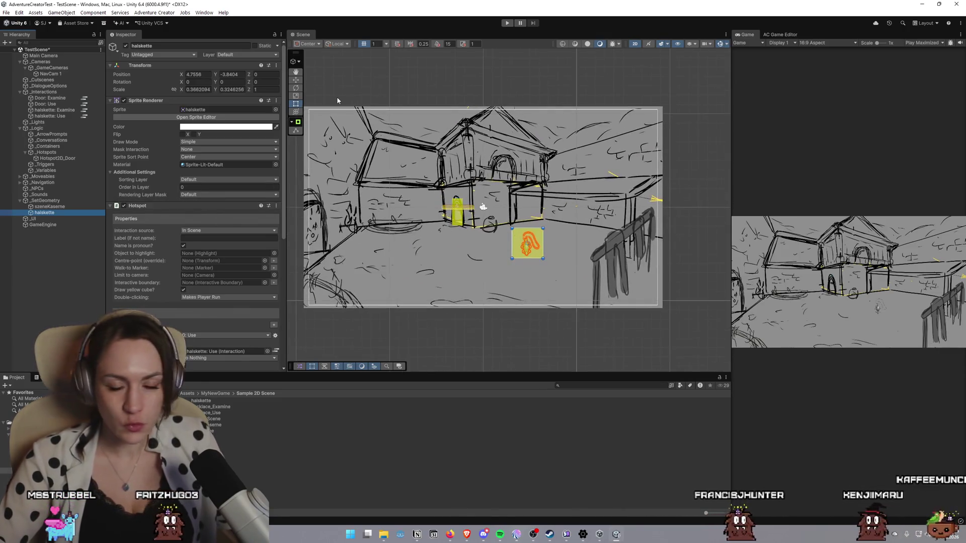
click(462, 216)
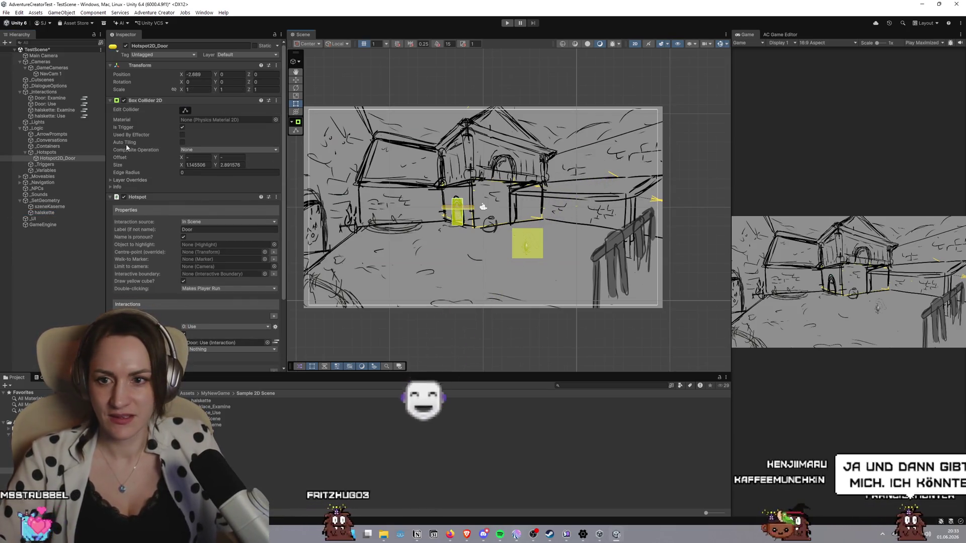
click(85, 116)
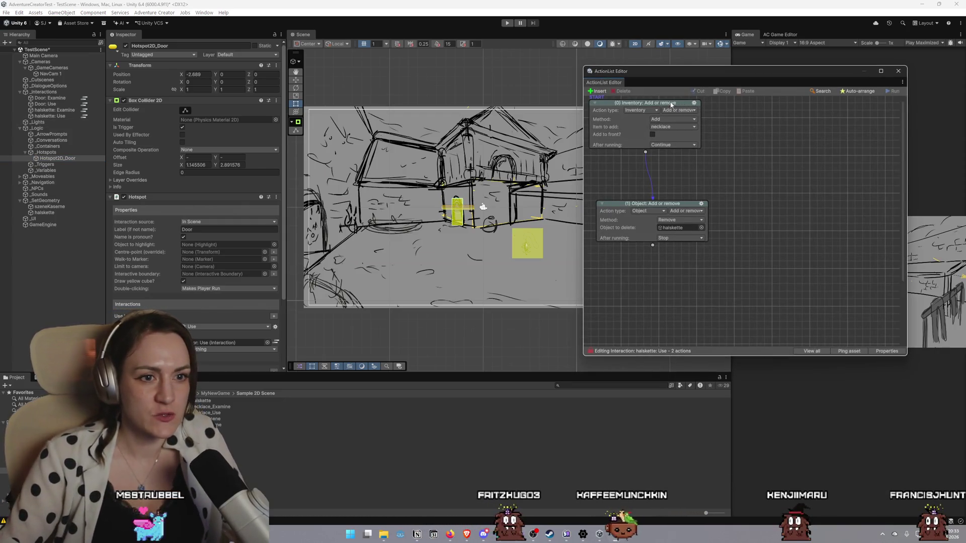
click(898, 72)
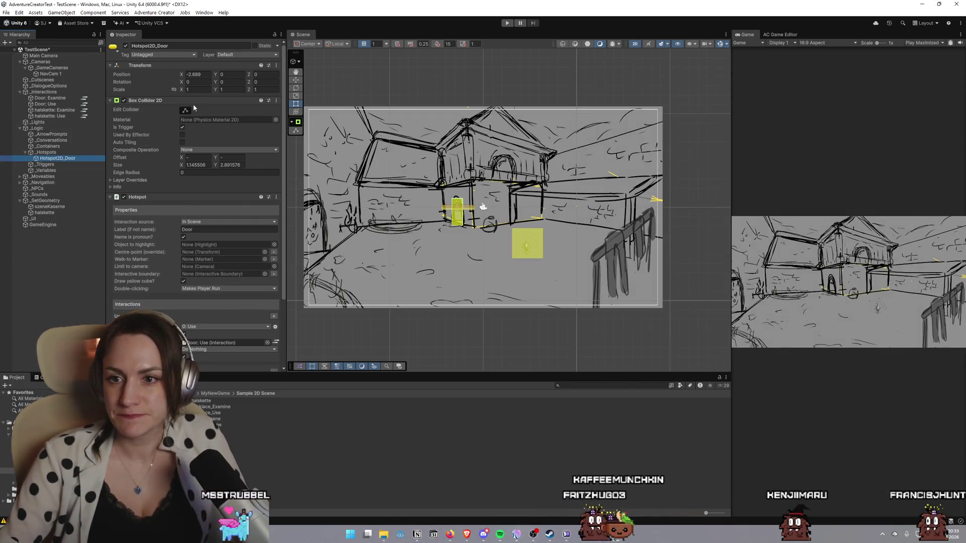
click(85, 104)
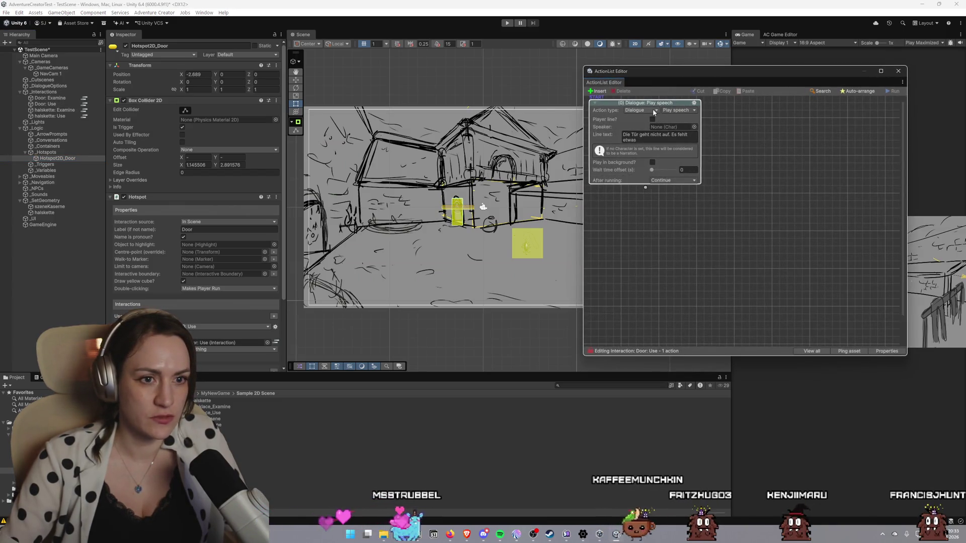
Browse the Action List and Objective categories for the first action without committing to either
click(653, 110)
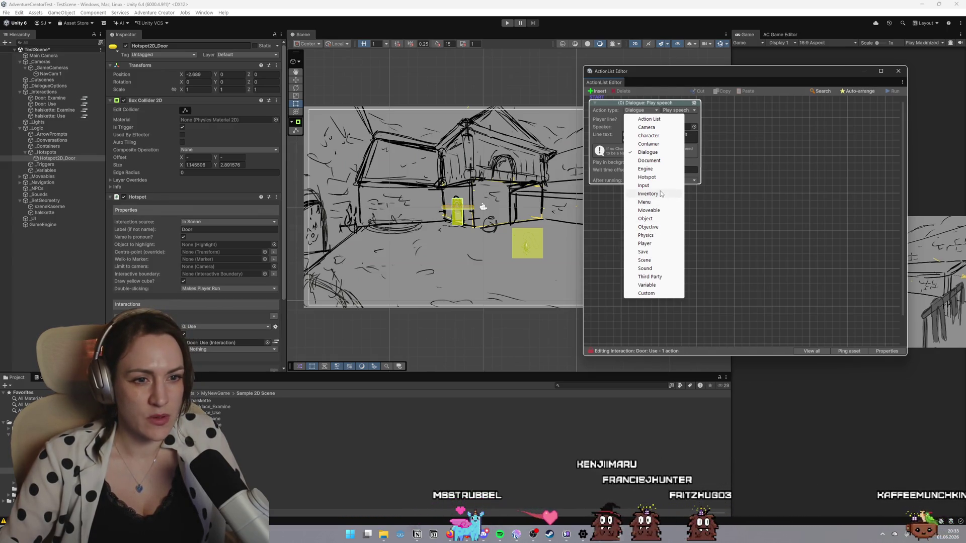
click(660, 119)
click(678, 110)
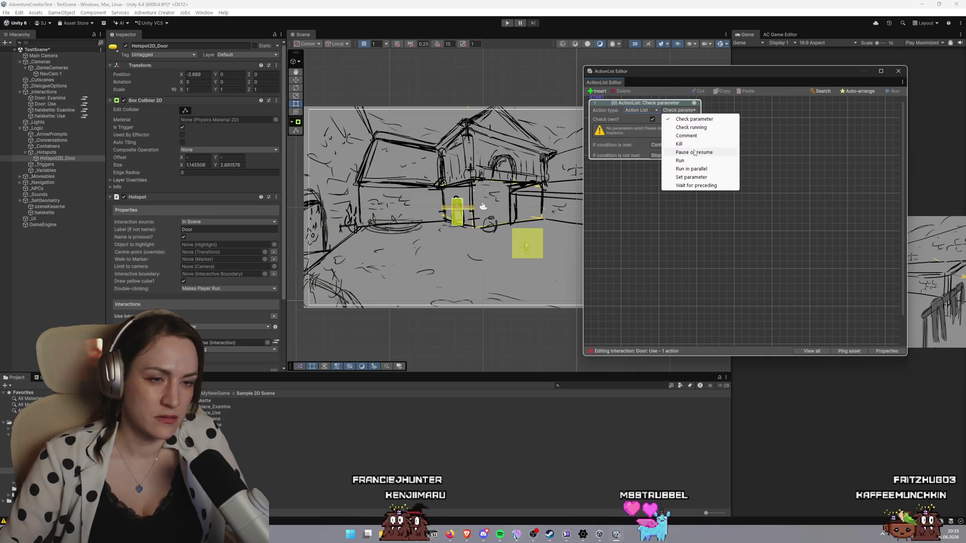
click(632, 123)
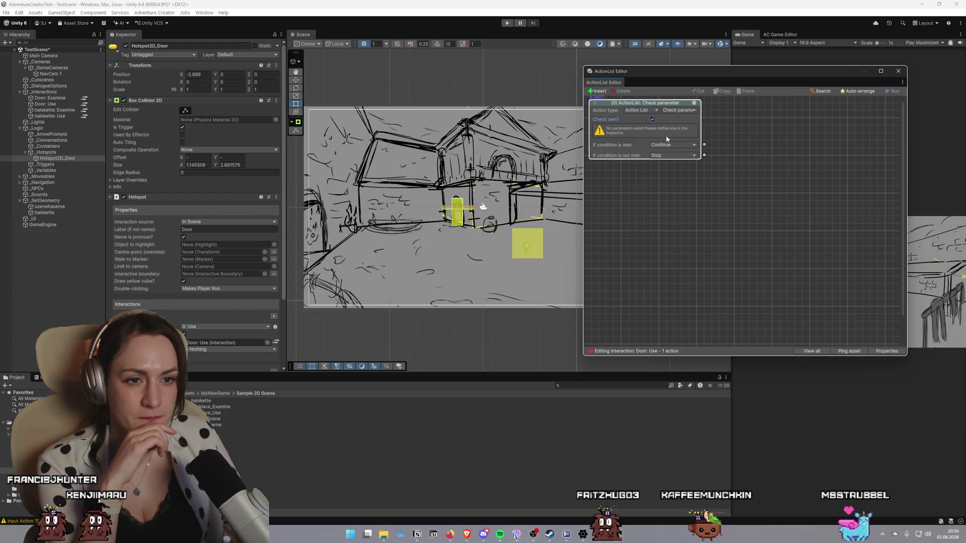
click(677, 110)
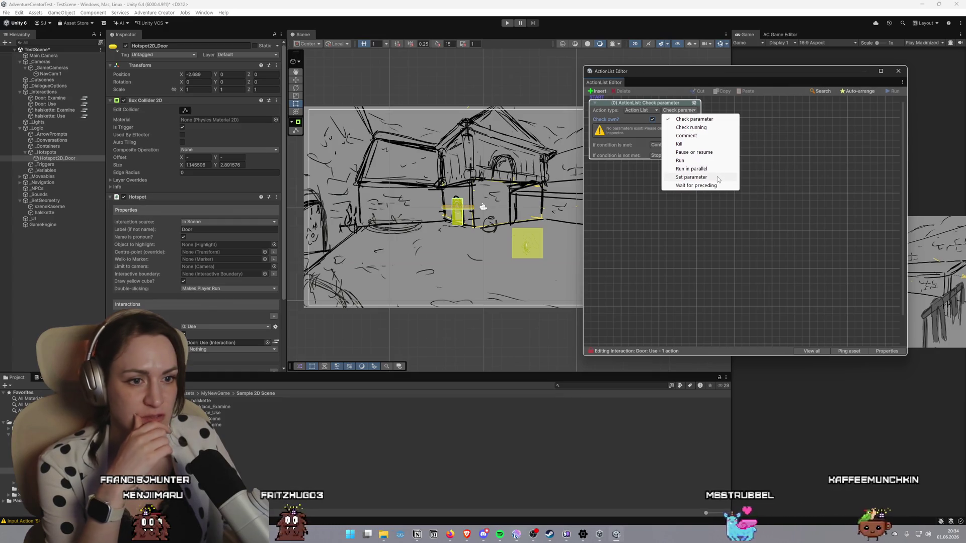
click(652, 113)
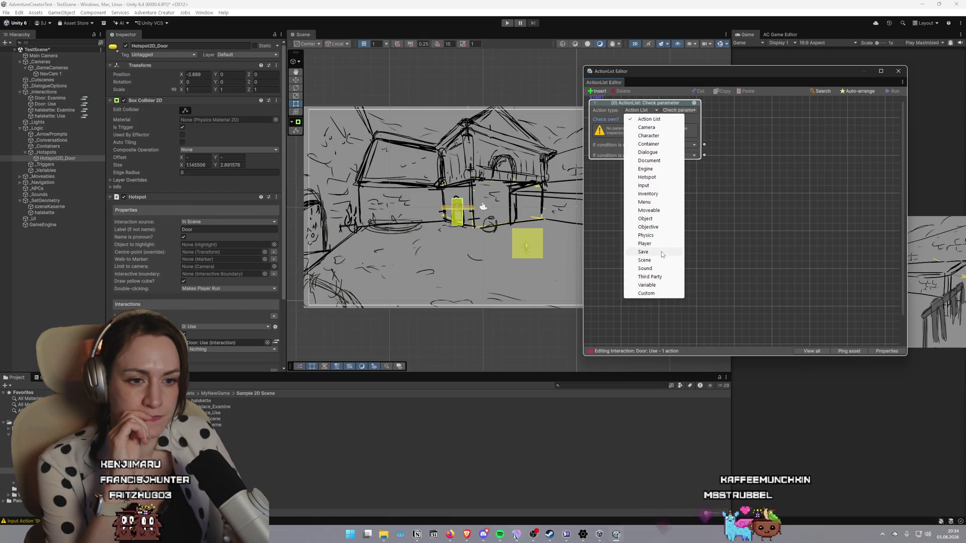
click(662, 229)
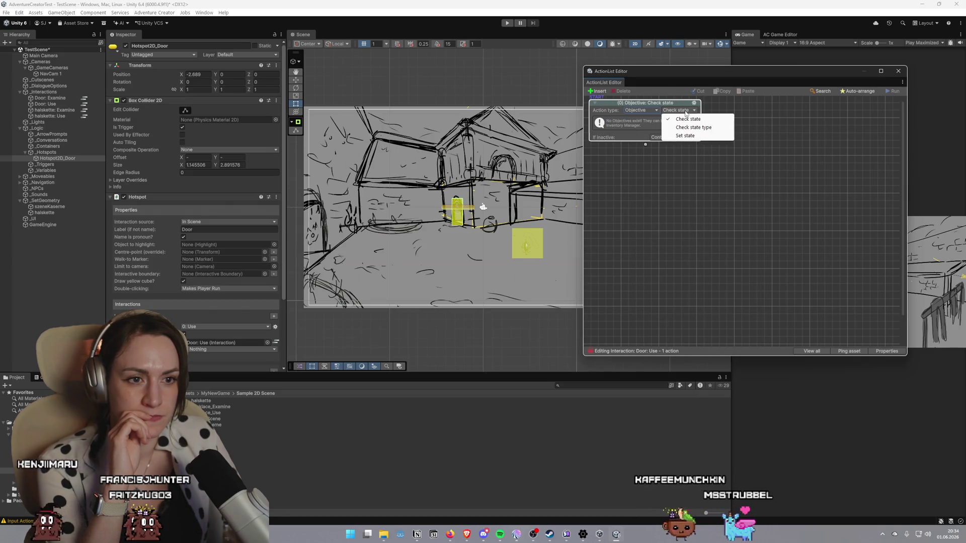
click(680, 113)
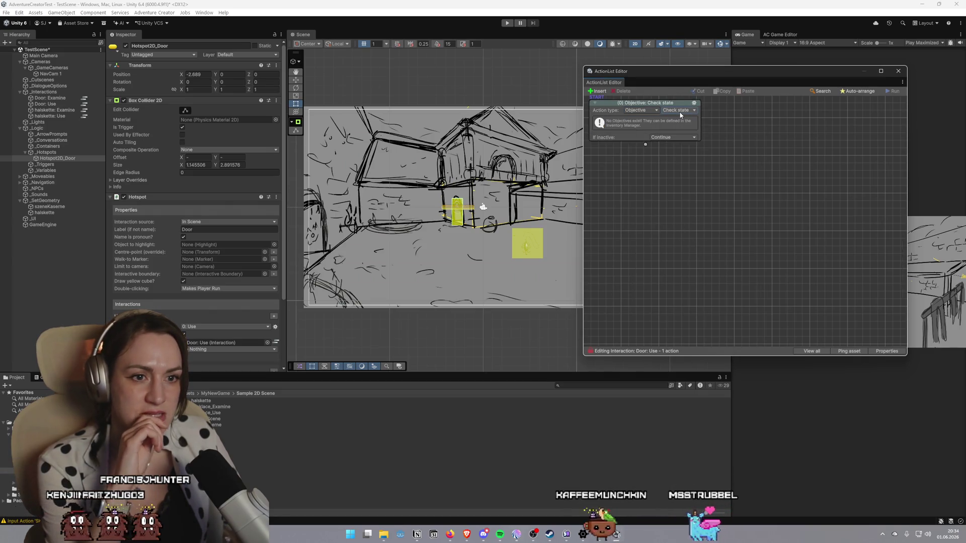
Try an Object presence check on the halskette object for the first action
click(642, 110)
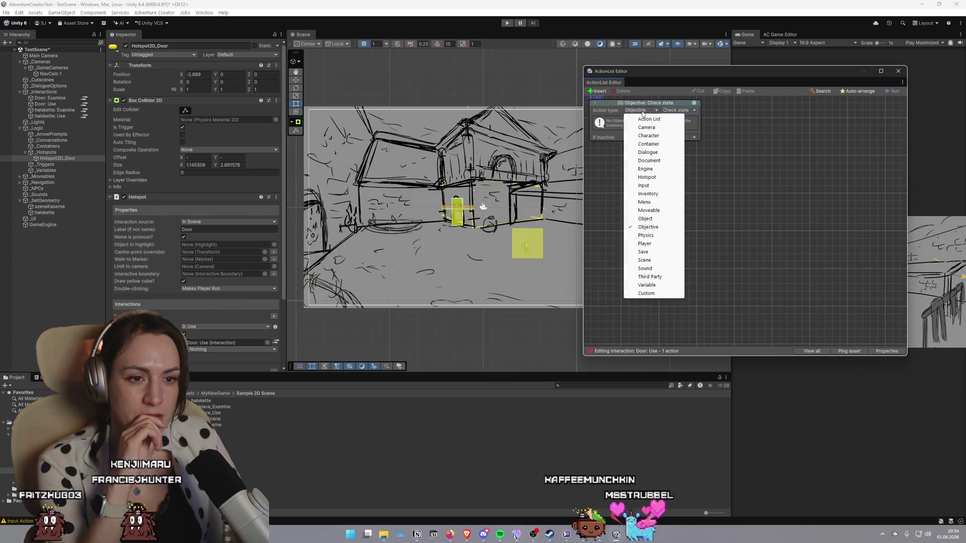
click(659, 218)
click(684, 111)
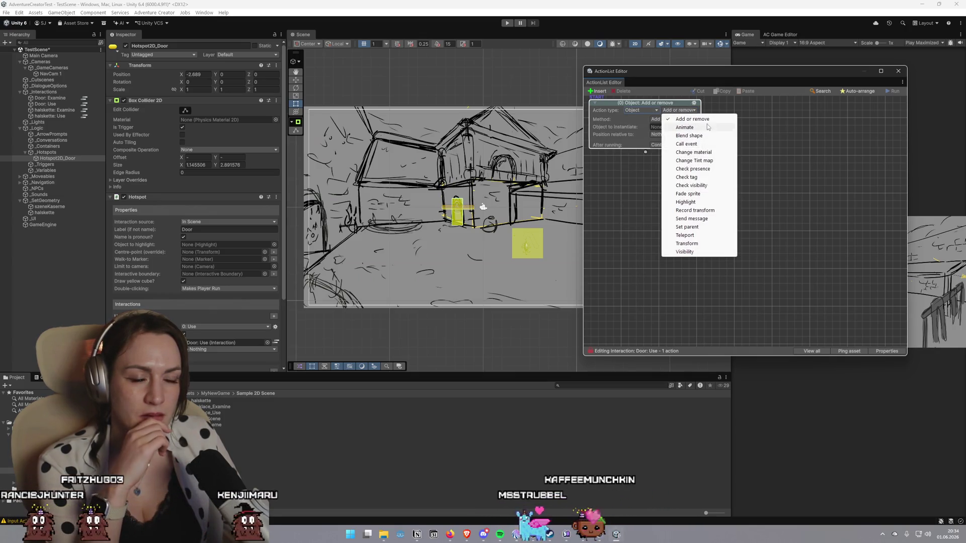
click(716, 169)
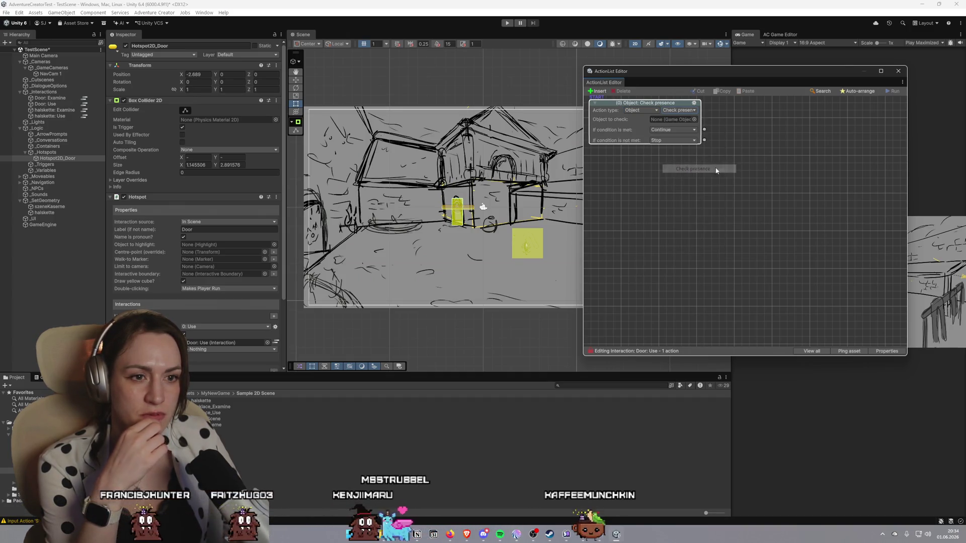
click(695, 120)
scroll(737, 197, down, 5)
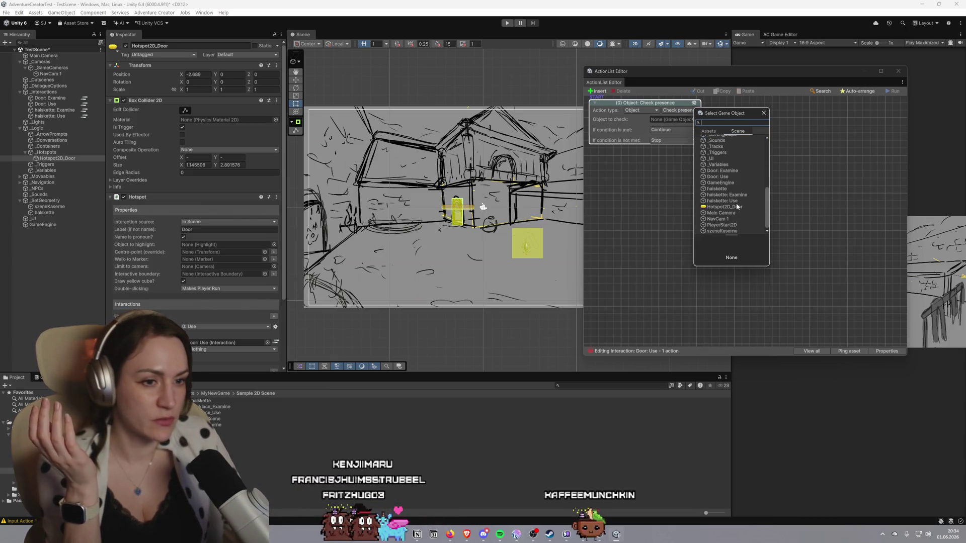
double_click(731, 189)
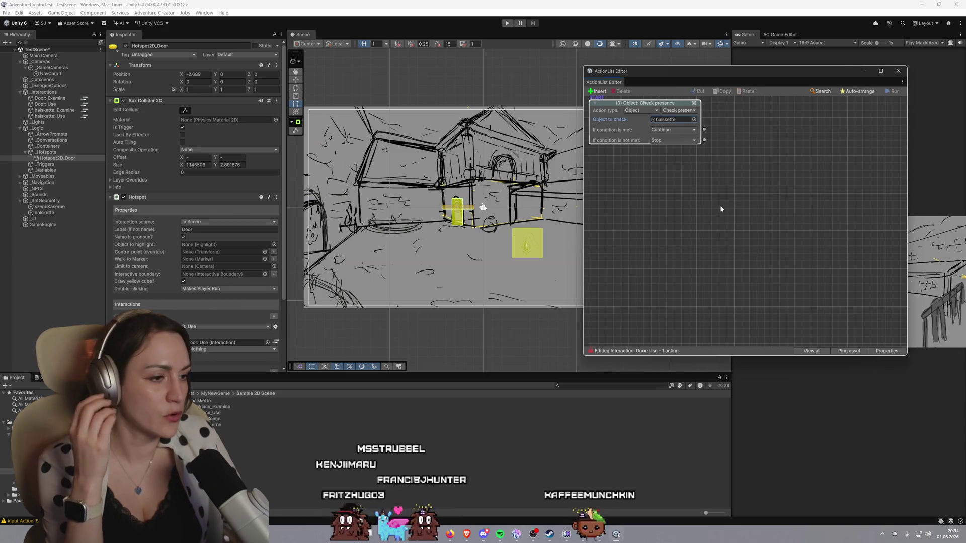
click(691, 110)
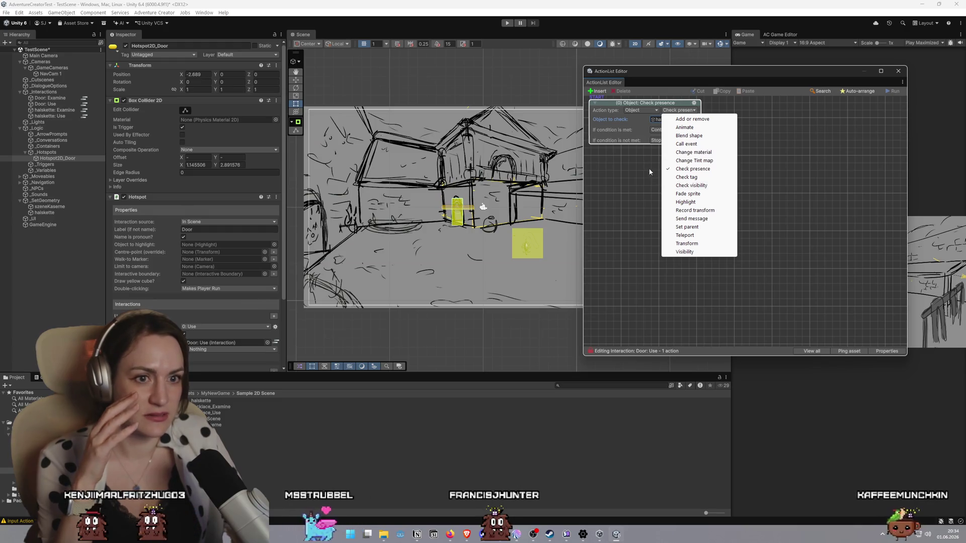
Change the first action to an Inventory Check for carrying the necklace
click(639, 111)
click(641, 110)
click(648, 193)
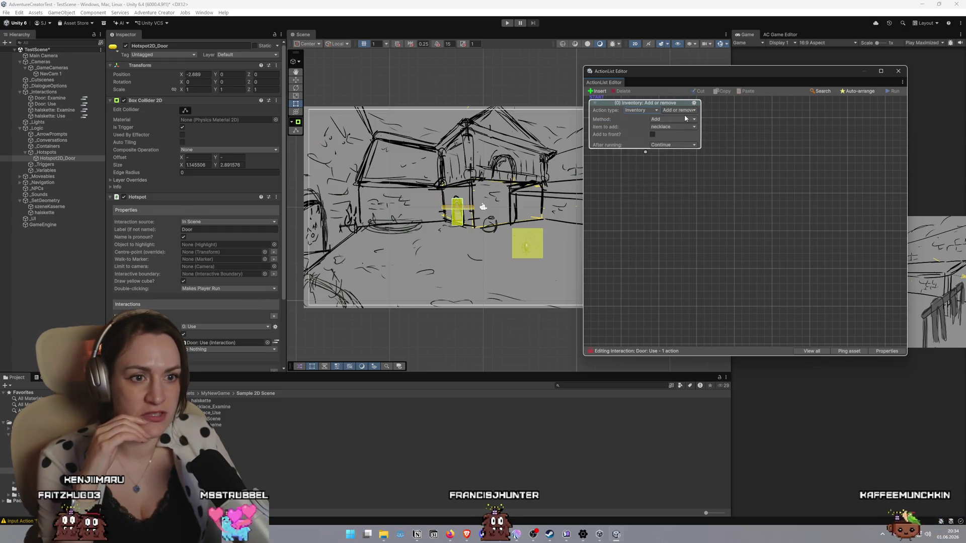
click(686, 112)
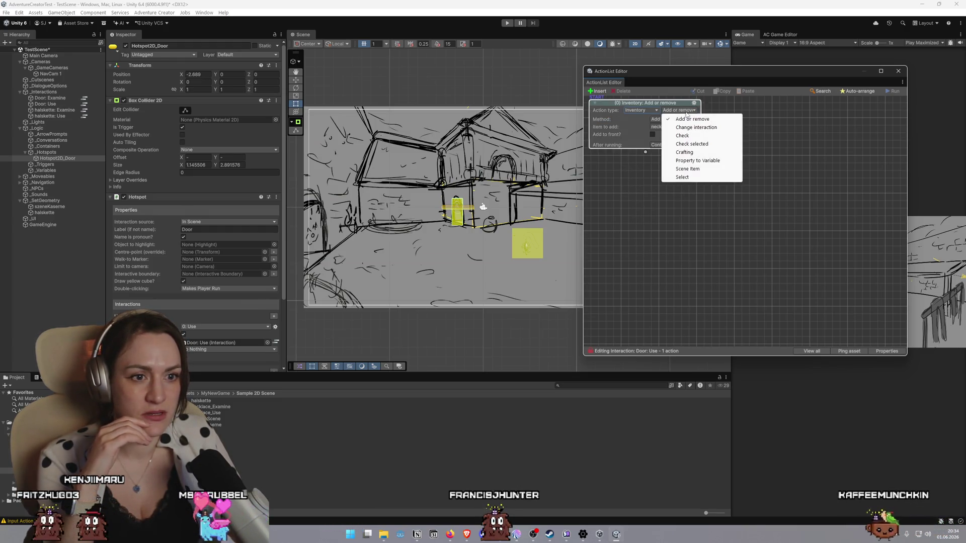
click(702, 137)
click(691, 120)
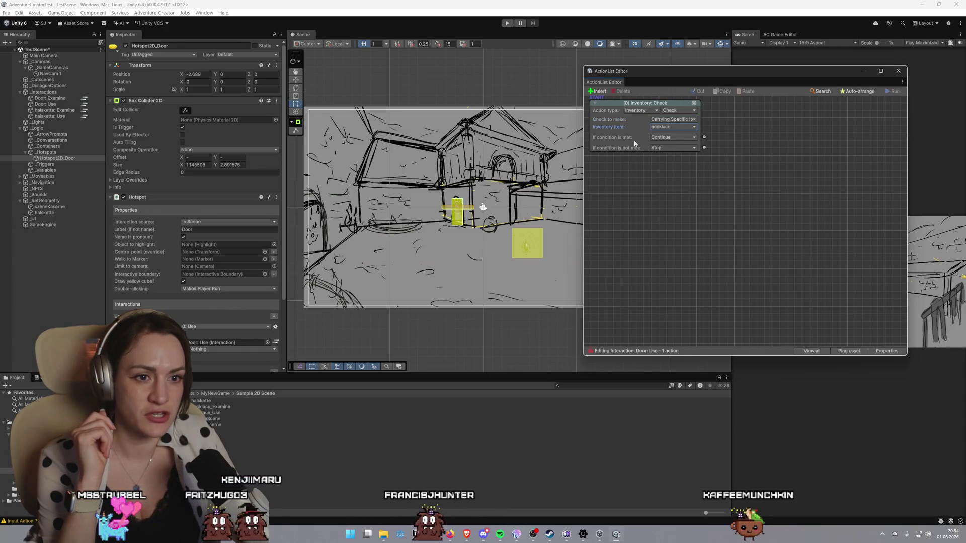
On a failed necklace check, add a Play speech action saying 'Die Tür geht nicht auf... komisch'
click(687, 148)
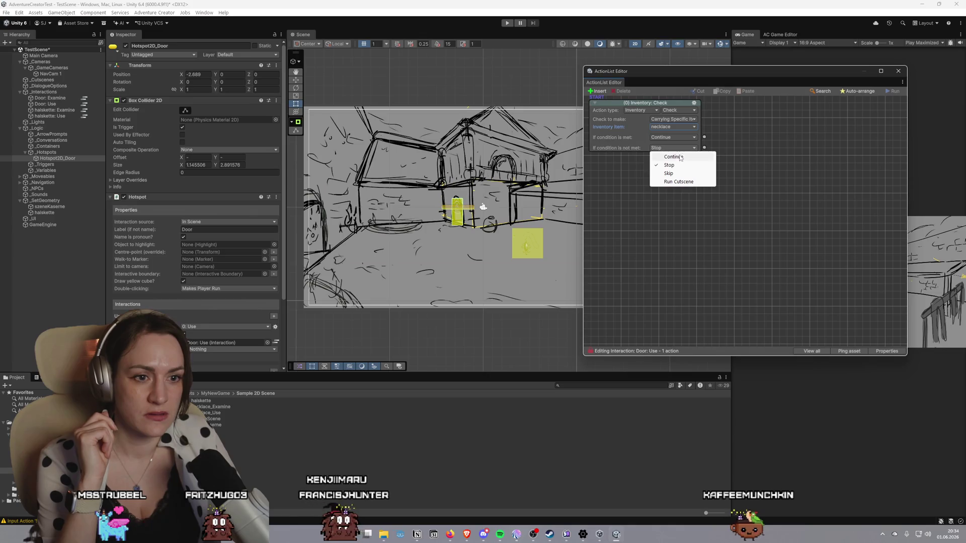
click(681, 174)
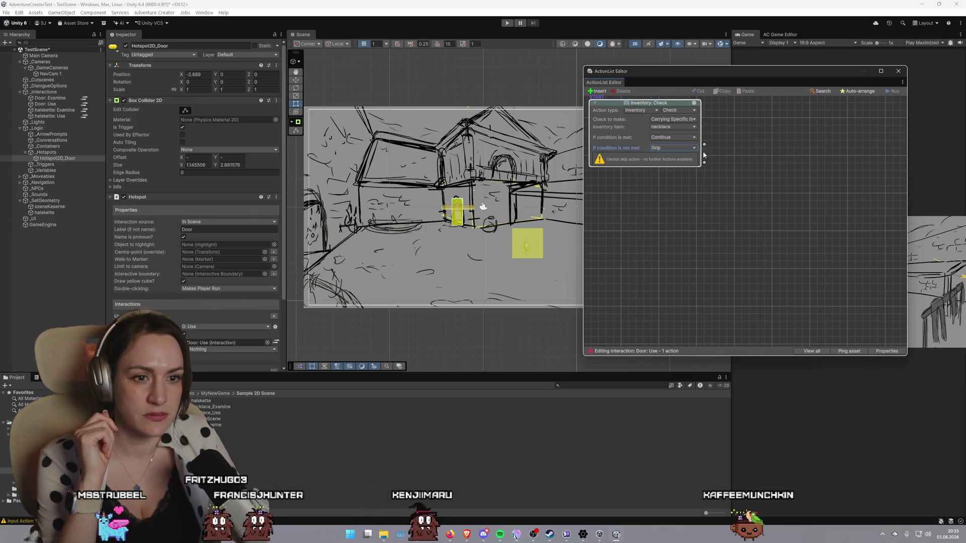
drag(706, 245, 719, 150)
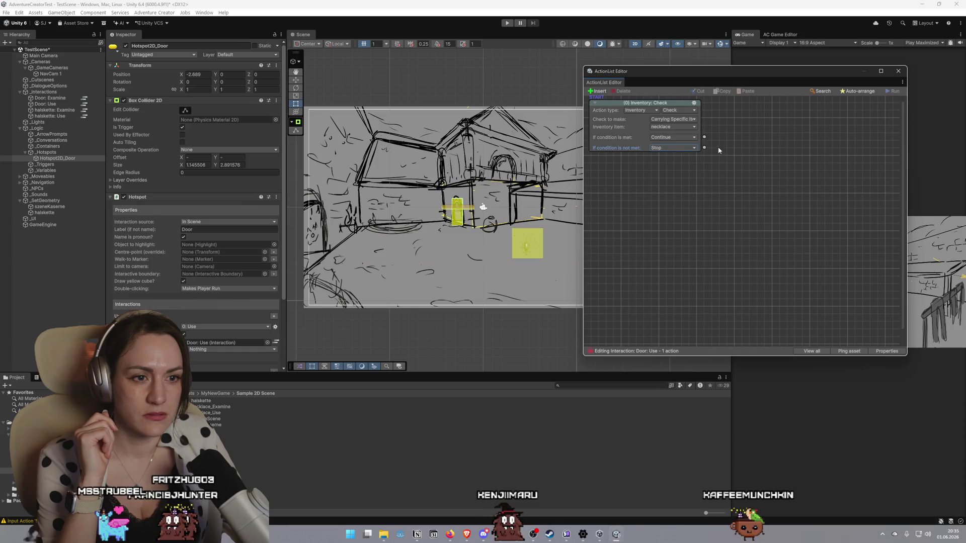
drag(700, 197, 699, 199)
click(669, 206)
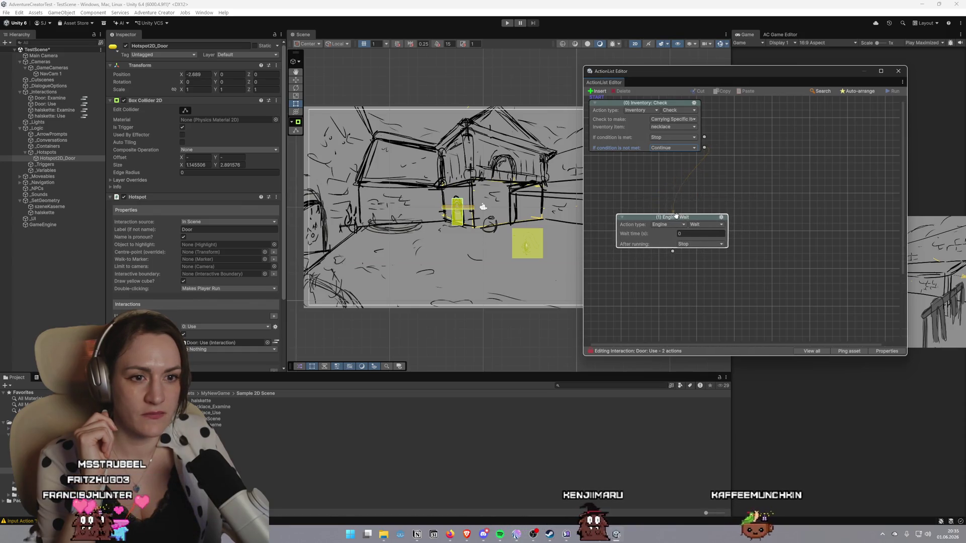
click(682, 225)
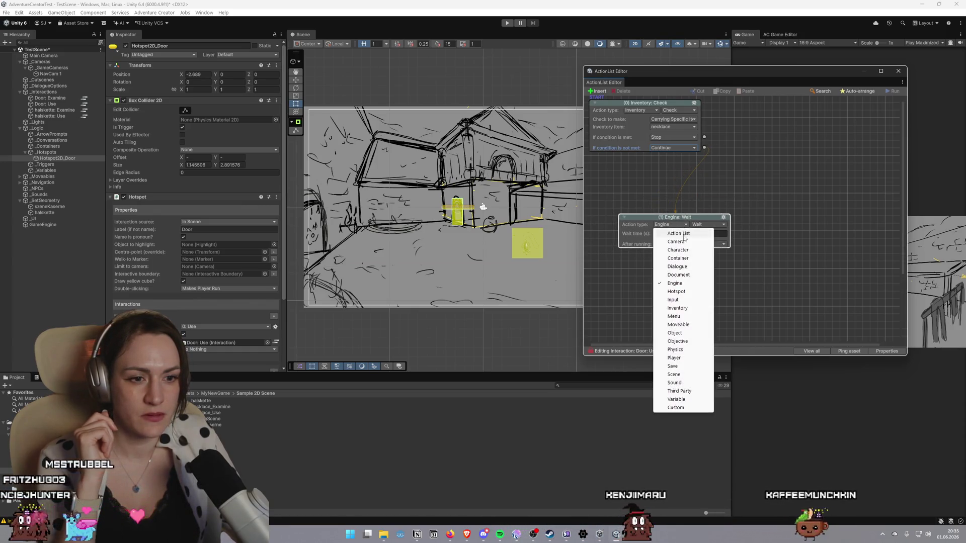
click(677, 267)
text(Die Tür geh)
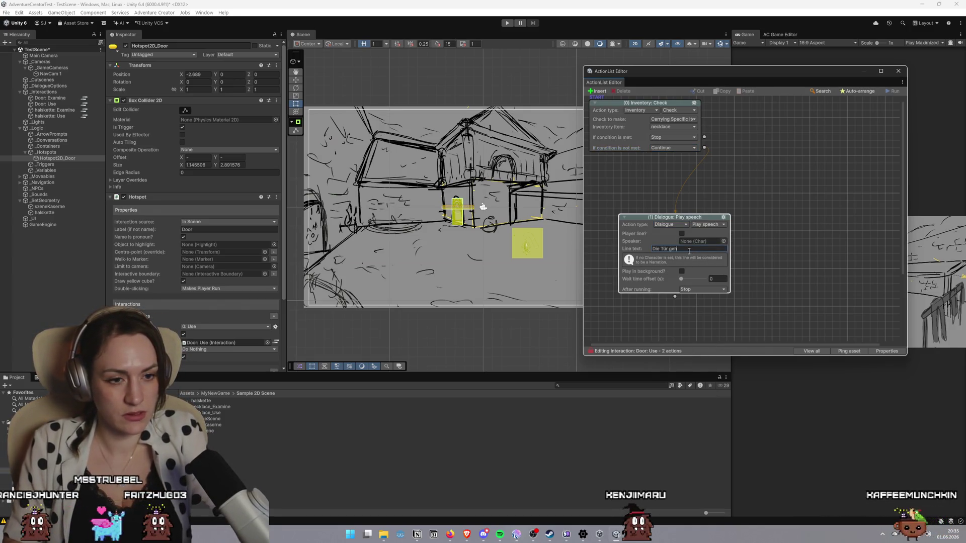
text(t nicht)
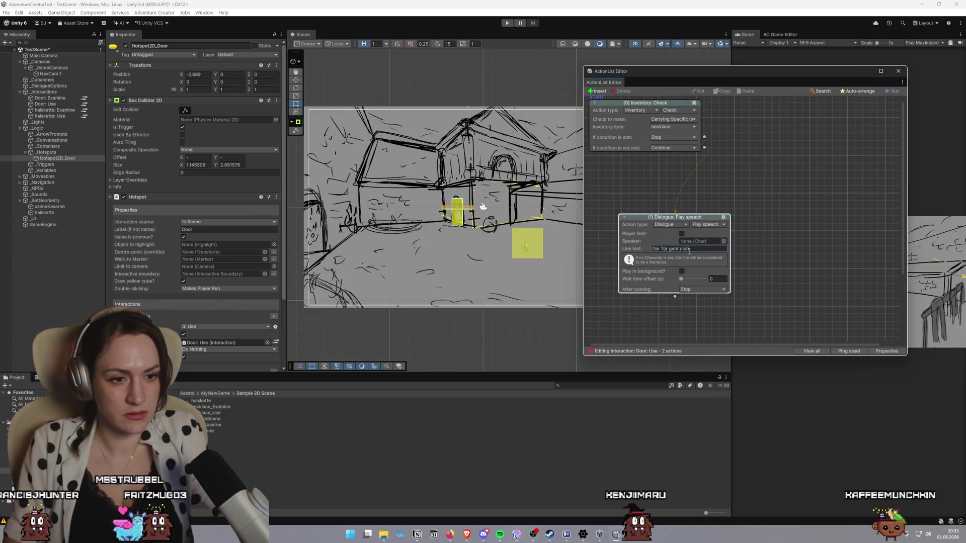
text( auf... komisch)
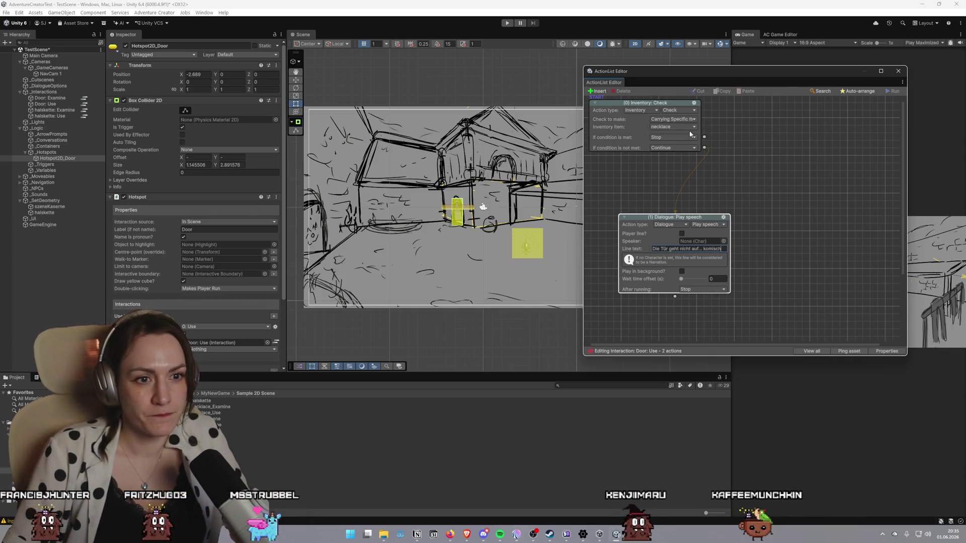
drag(772, 145, 771, 145)
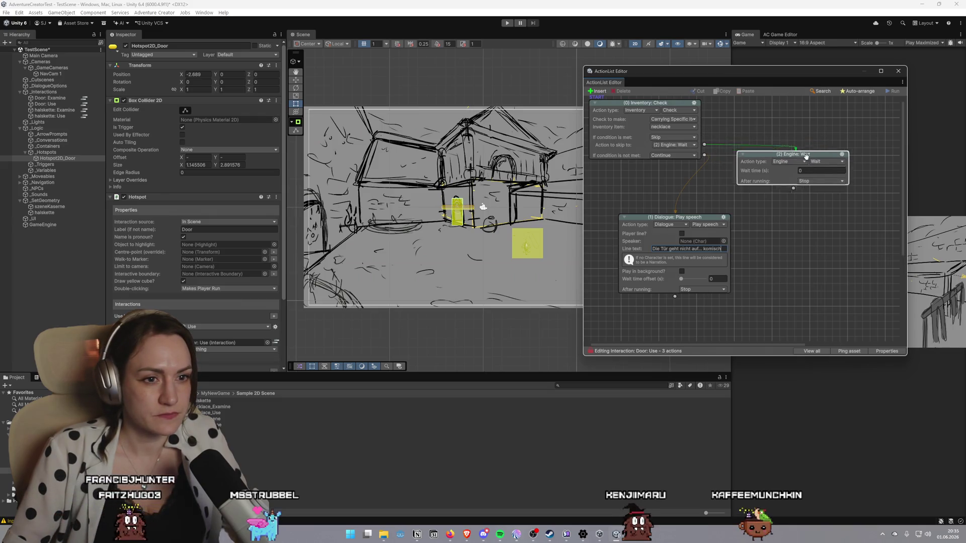
Add a Play speech action 'Wouuuw, die Tür ist nun offen' on the condition-met branch
click(835, 174)
click(838, 182)
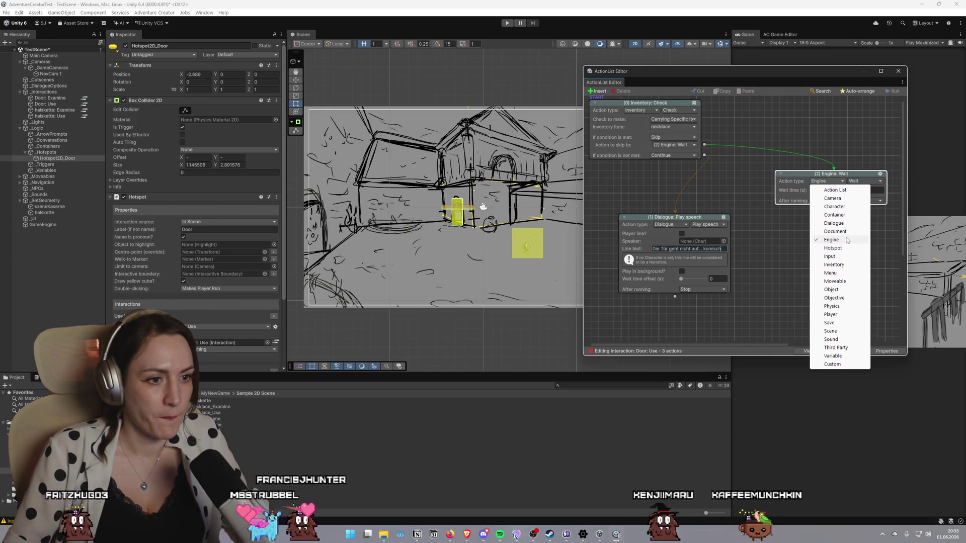
click(836, 223)
click(843, 205)
text(Wouuu)
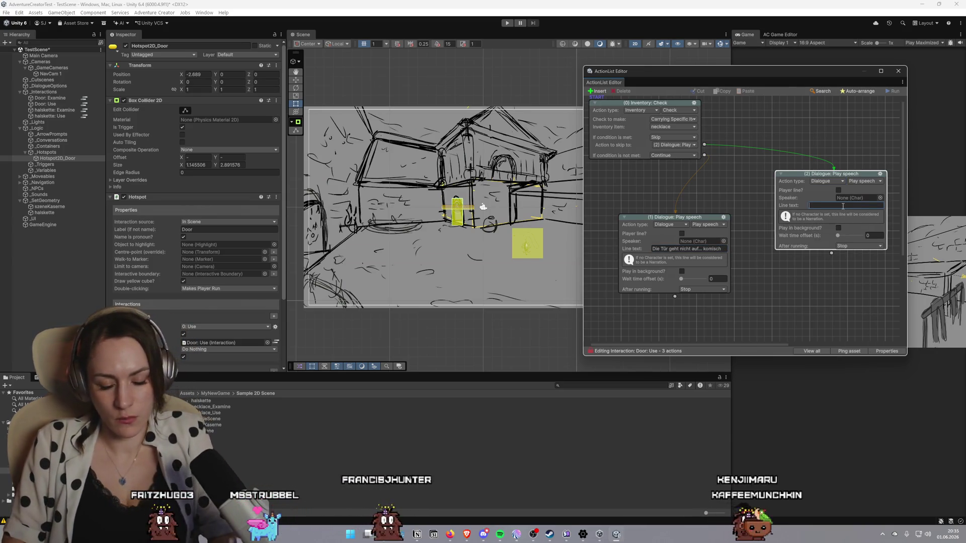
text(w, die)
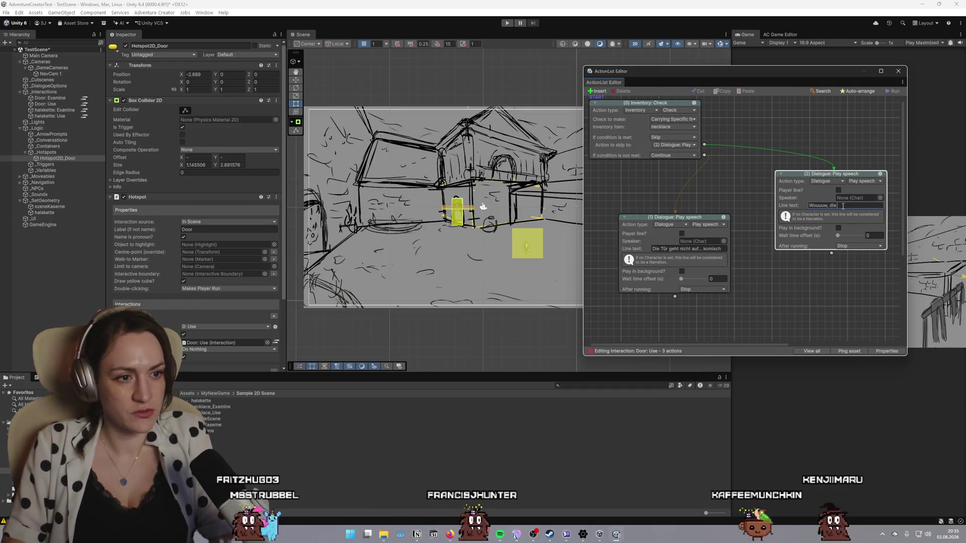
text( Tür ist nun offen)
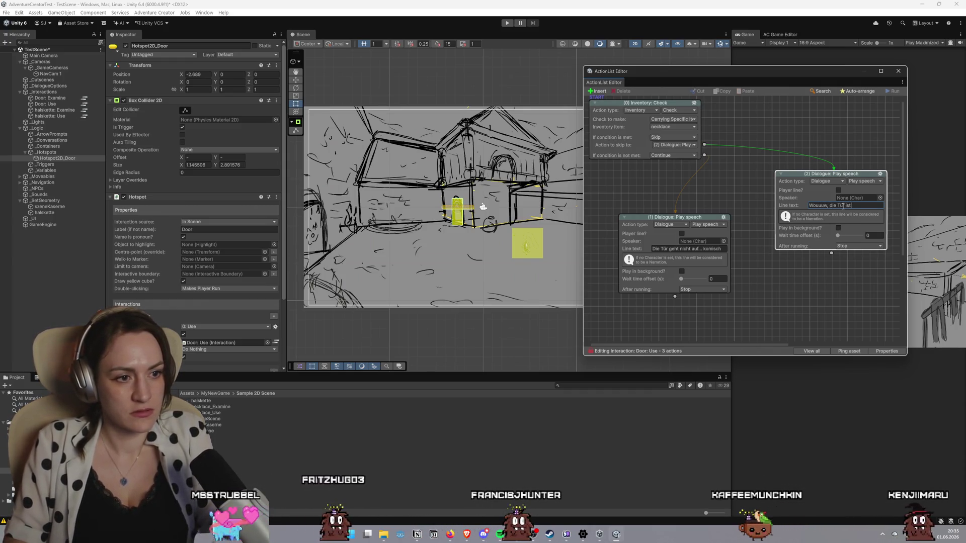
Leave the not-met branch on continue, close the ActionList Editor, and start Play mode
click(676, 155)
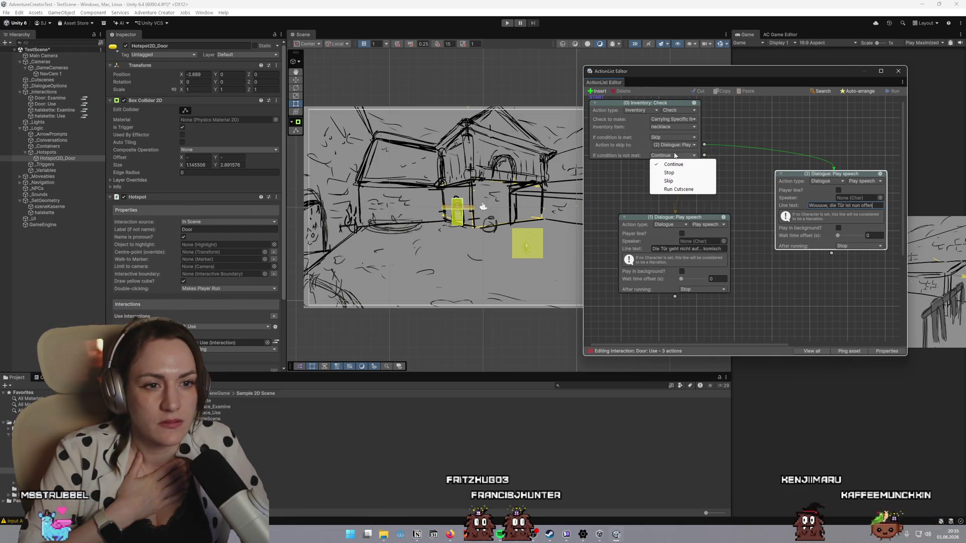
click(748, 126)
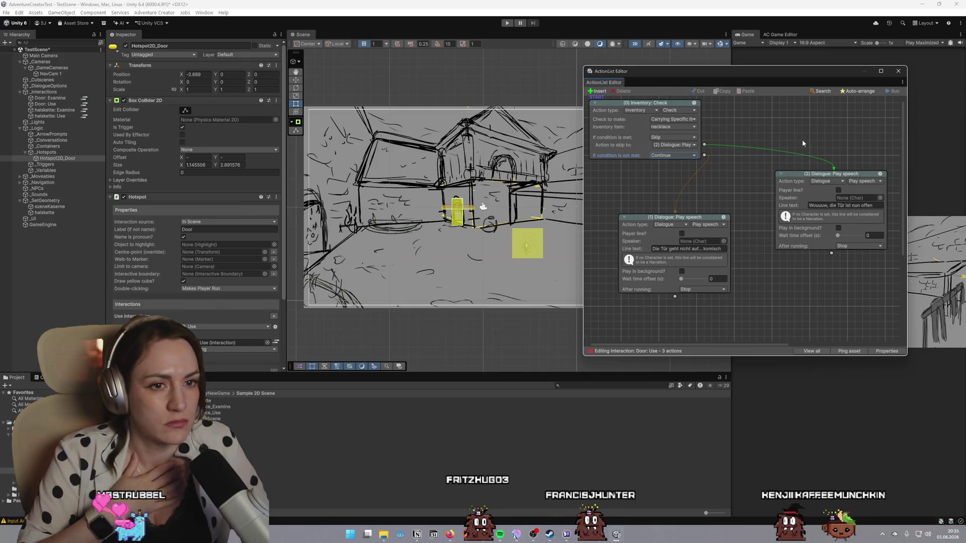
click(898, 71)
click(508, 24)
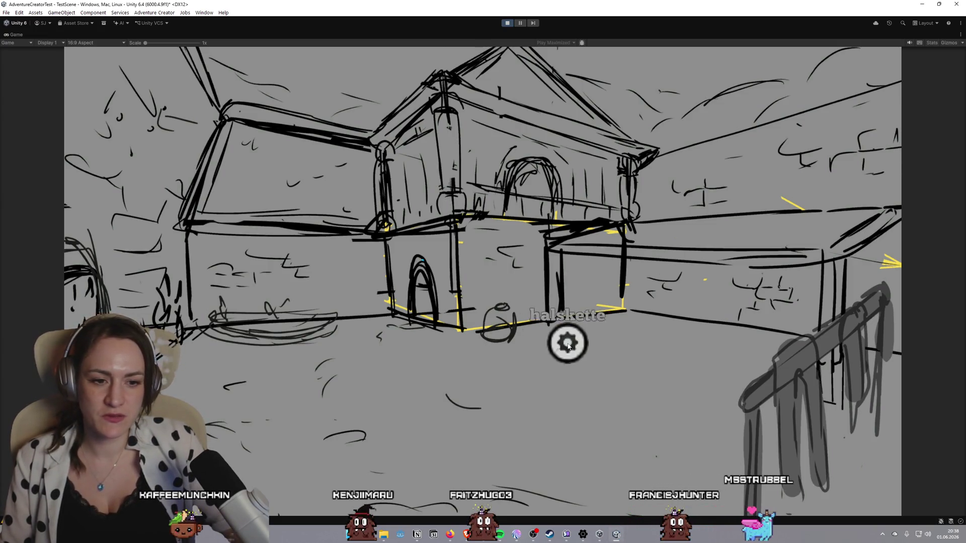
click(956, 5)
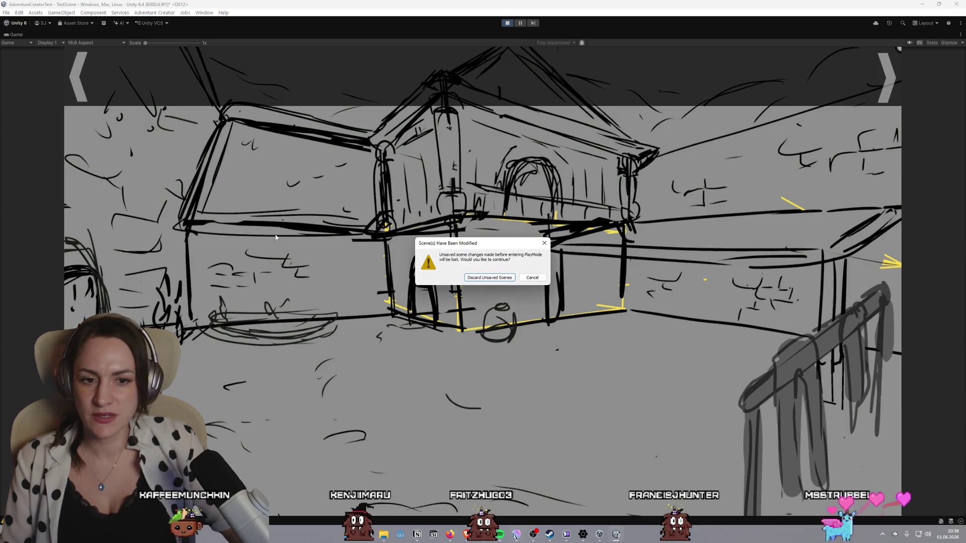
click(513, 279)
click(508, 23)
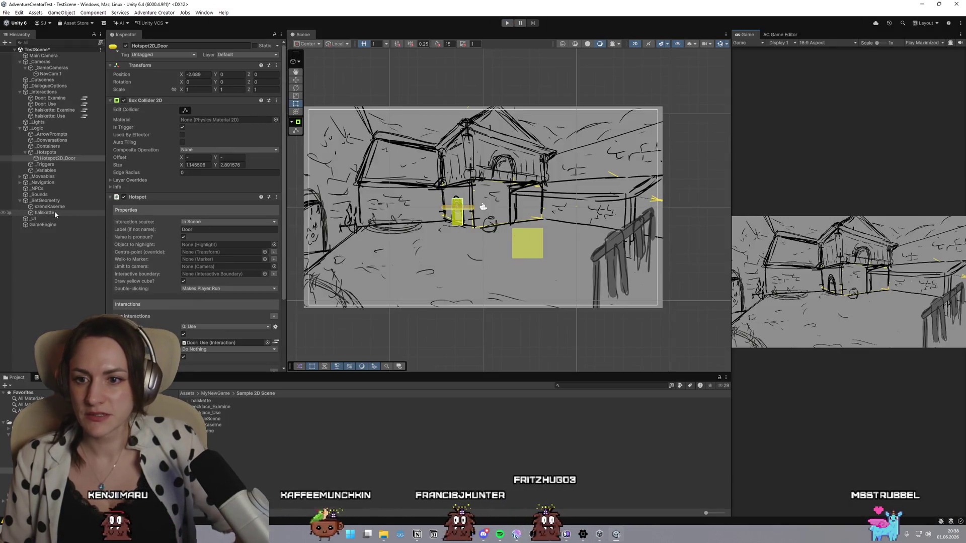
Set the halskette object's Transform Position Z to 2, then select the szeneKaserne background
click(526, 243)
scroll(539, 244, up, 3)
scroll(539, 244, up, 2)
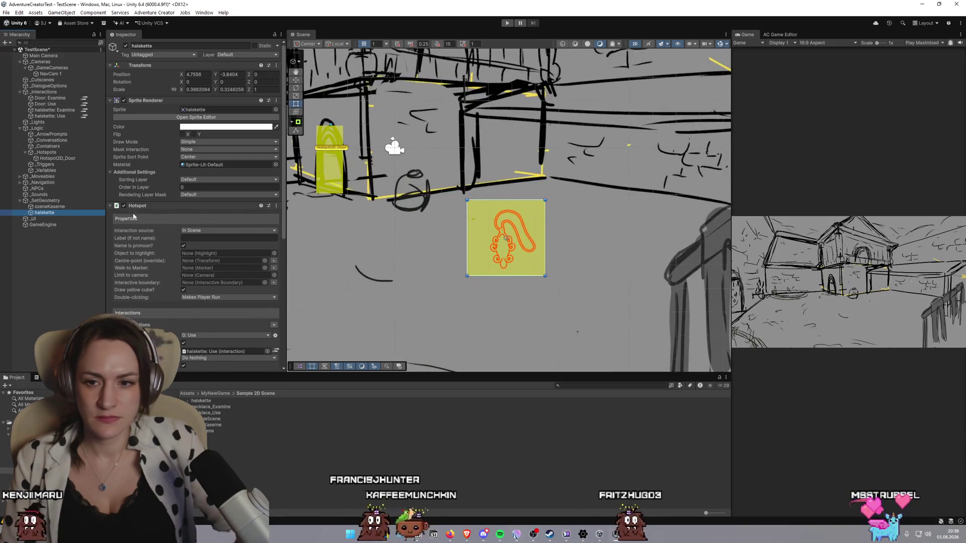
click(262, 75)
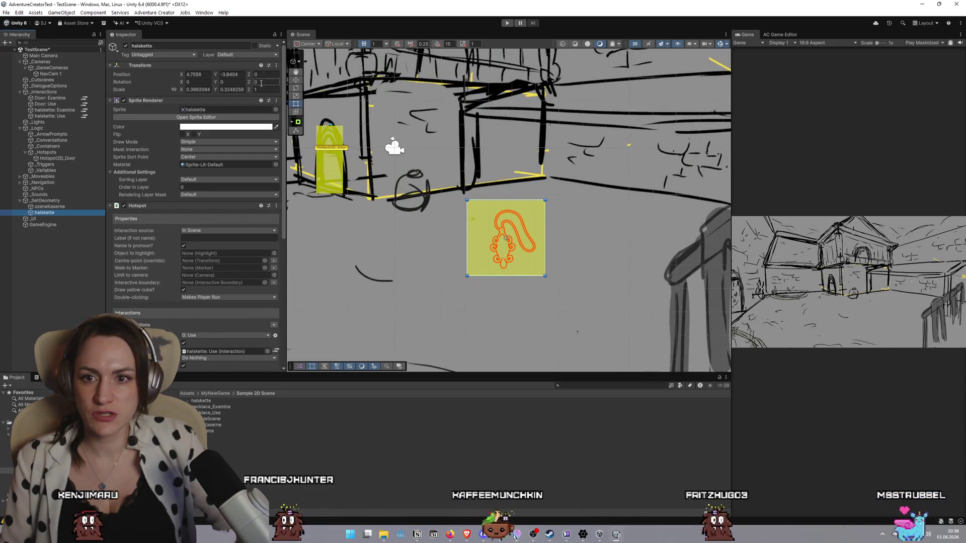
text(2)
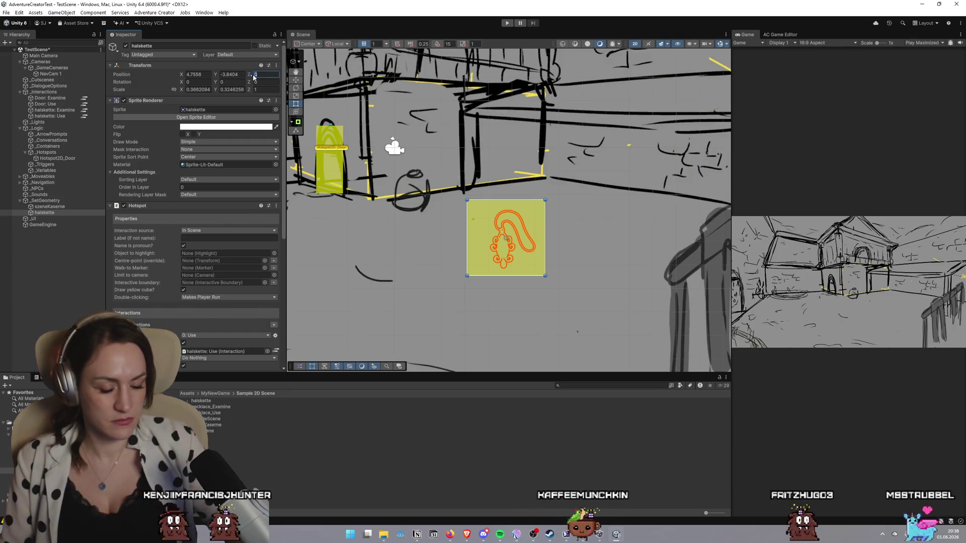
scroll(425, 196, down, 2)
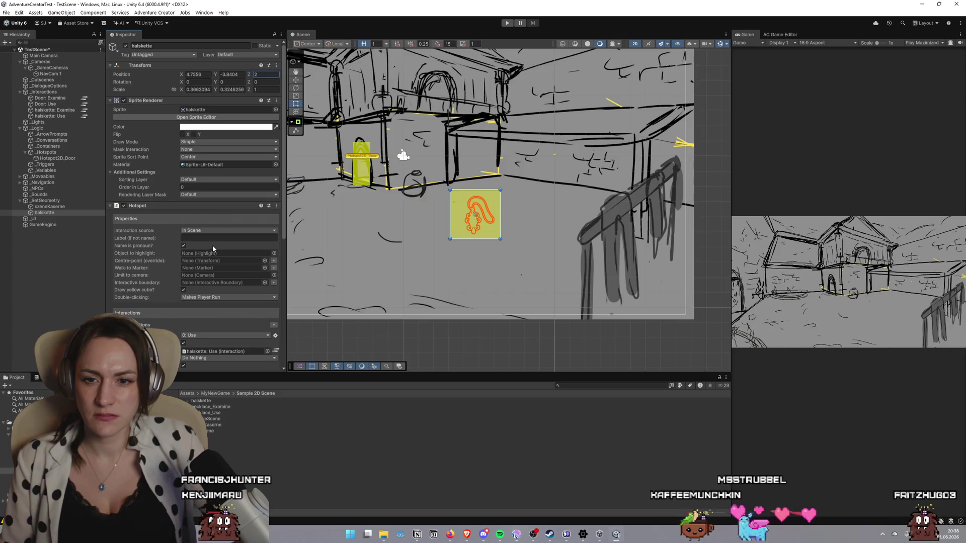
scroll(212, 242, down, 4)
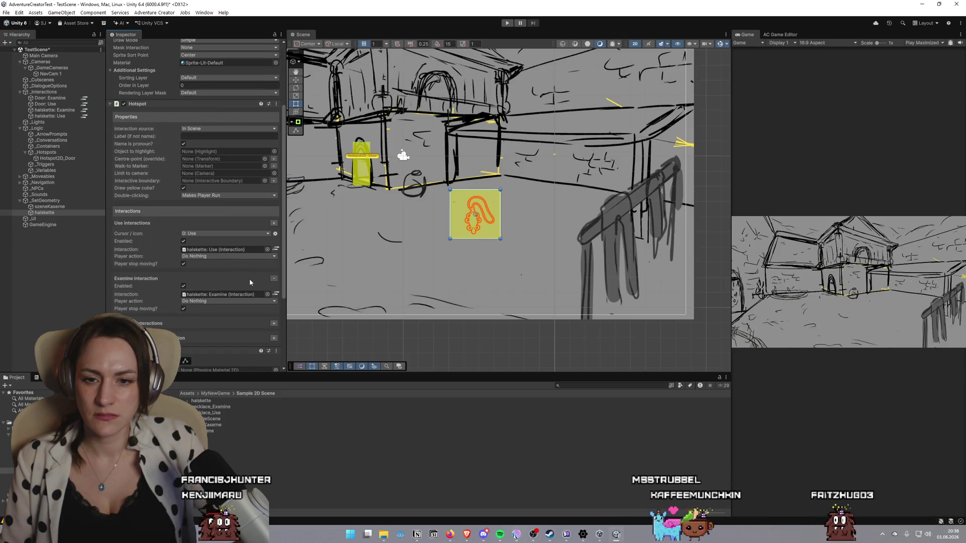
scroll(249, 279, down, 3)
scroll(249, 278, up, 7)
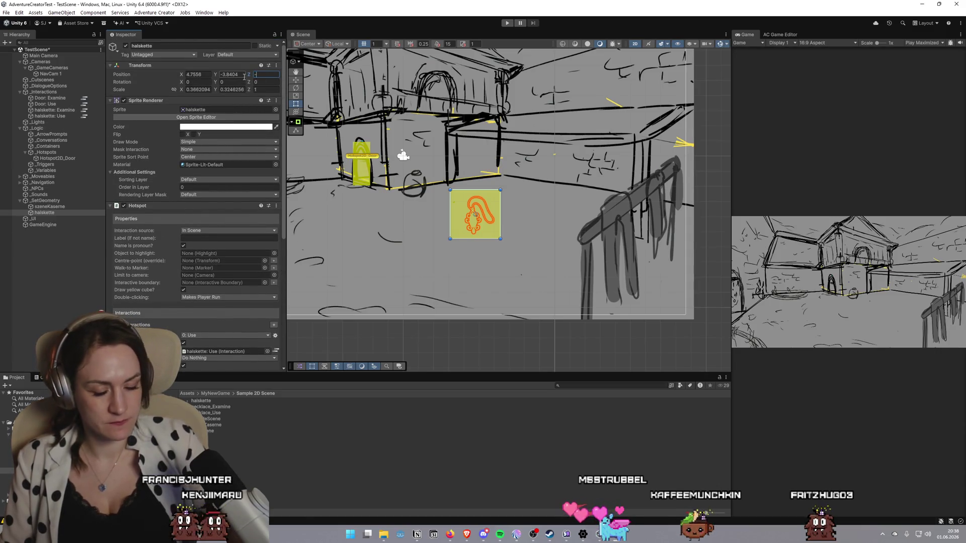
click(437, 318)
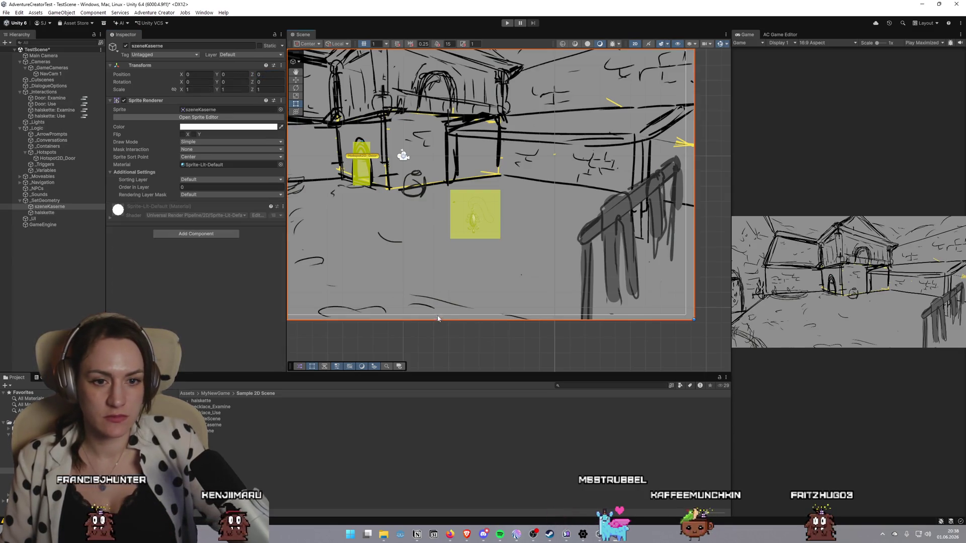
click(508, 24)
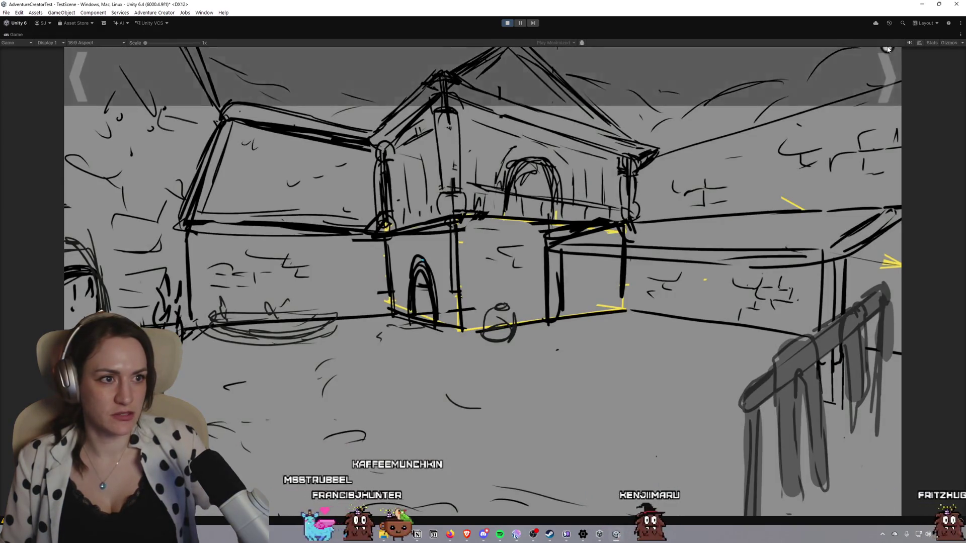
click(508, 23)
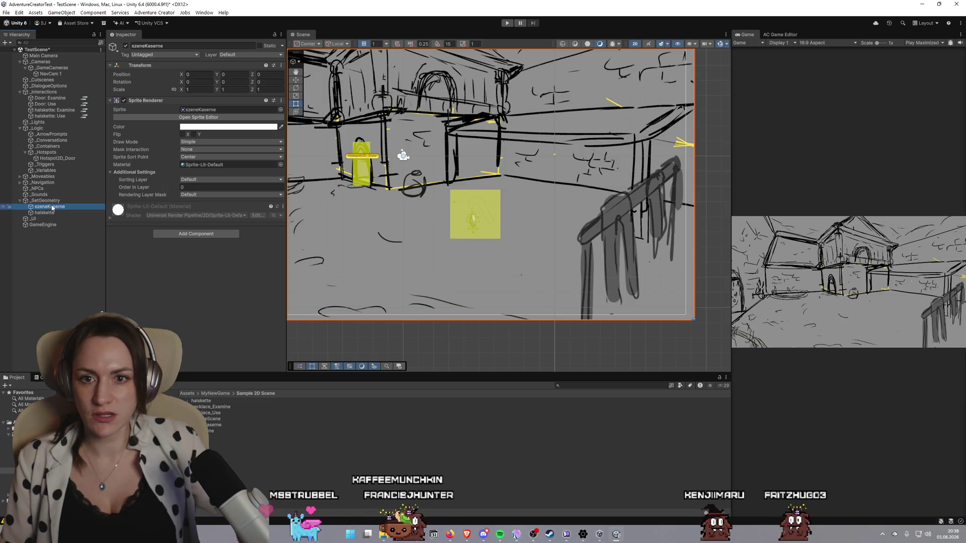
Reselect the halskette object and run the game to check the necklace now shows
click(50, 213)
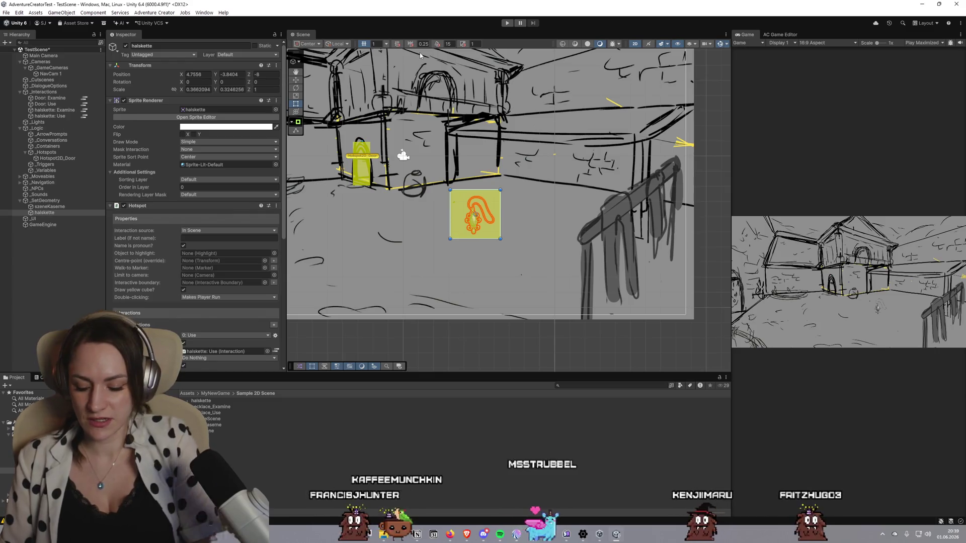
click(507, 23)
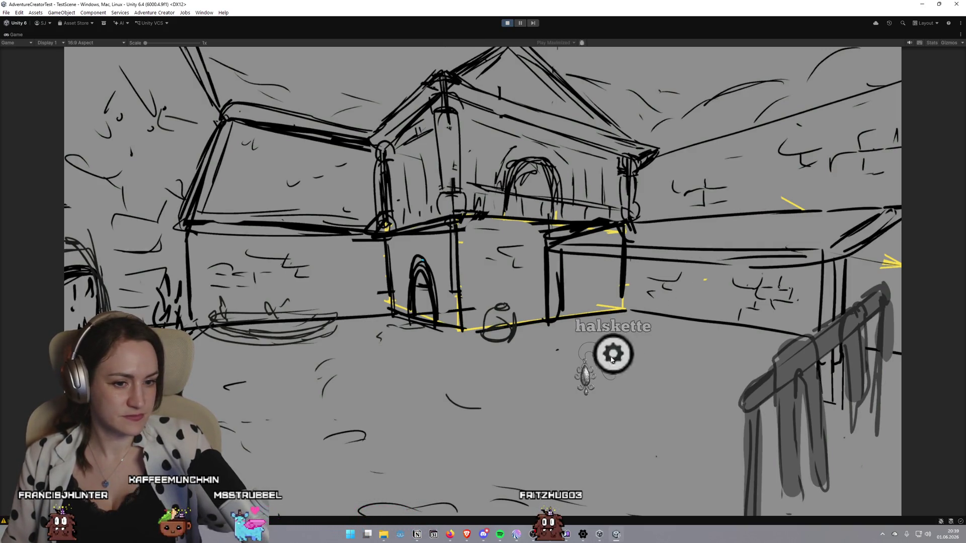
Pick up the necklace from the scene and check it in the inventory bar
click(602, 367)
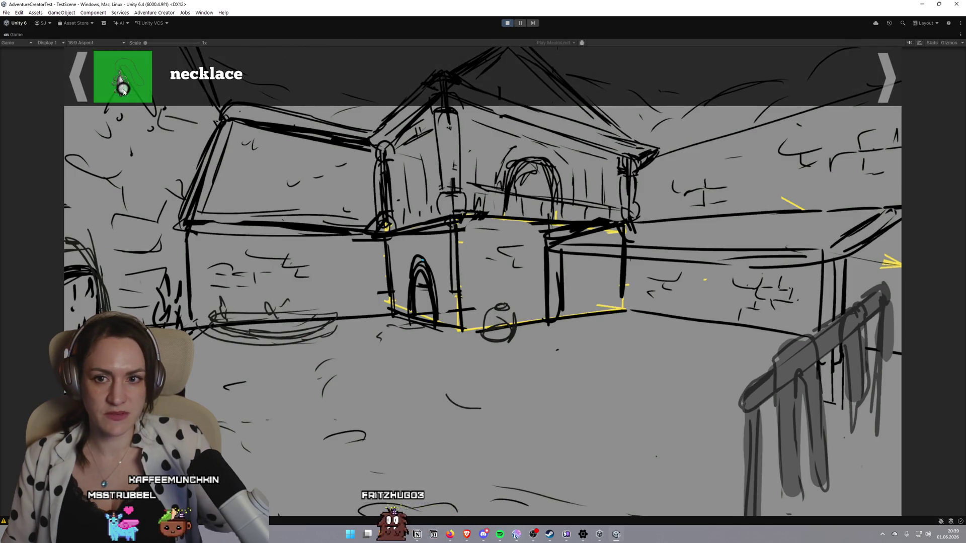
click(123, 82)
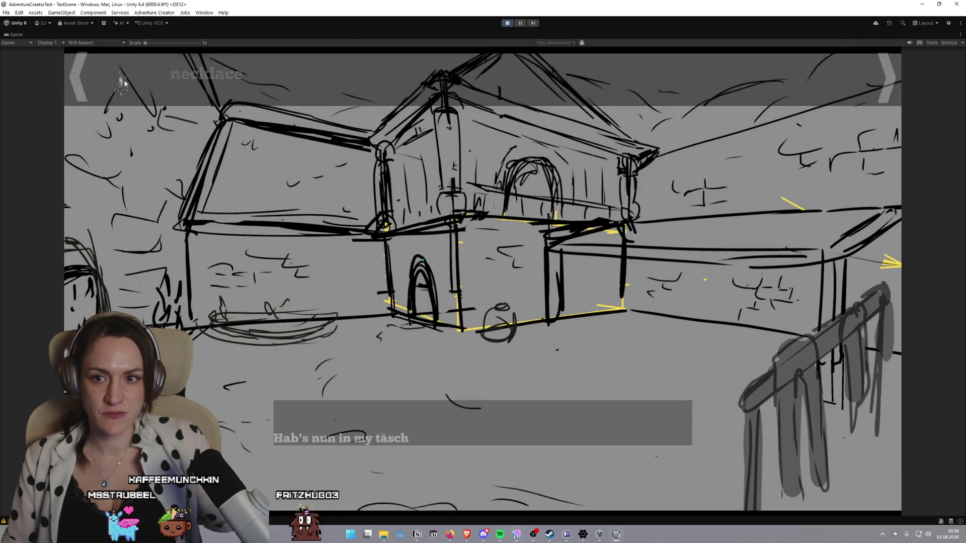
click(136, 83)
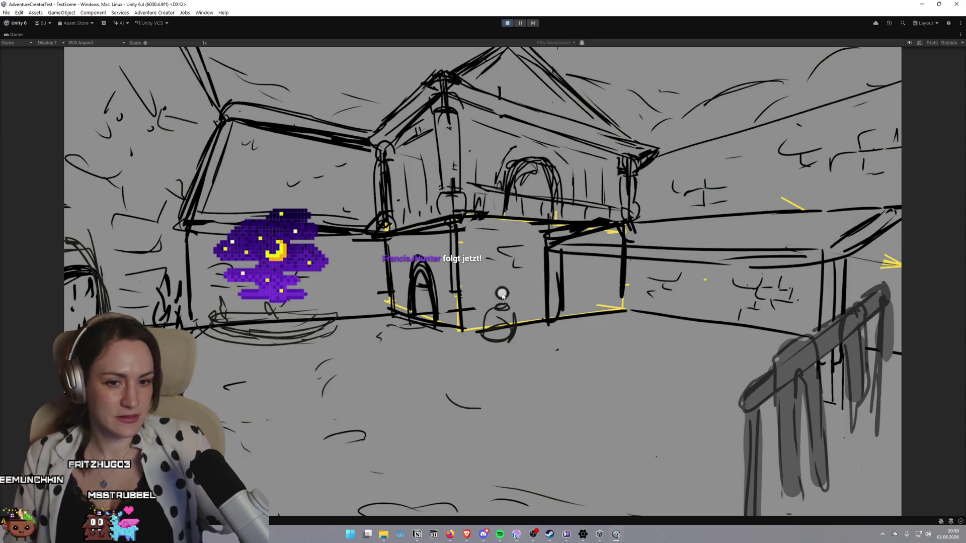
Use the door while carrying the necklace so 'Wouuuw, die Tür ist nun offen' plays, then stop the game
click(427, 300)
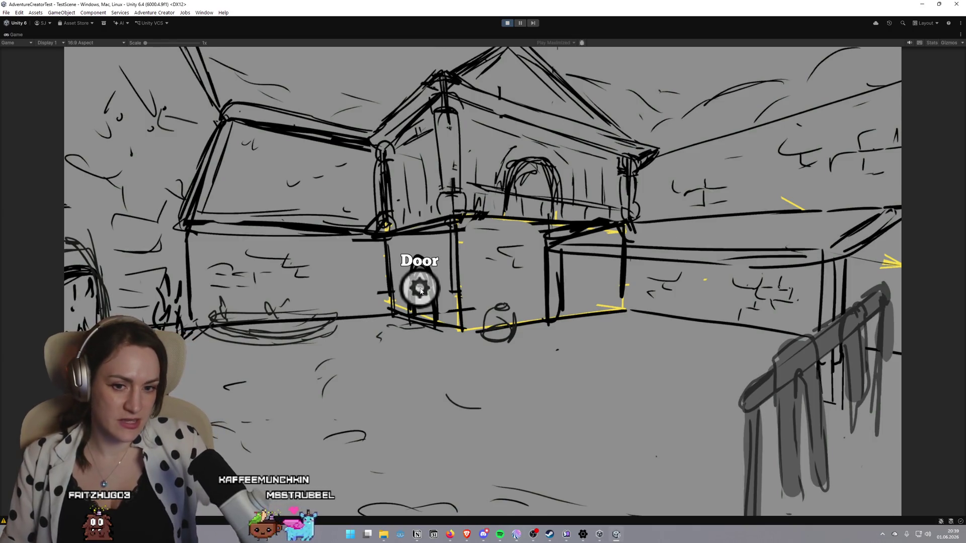
click(421, 291)
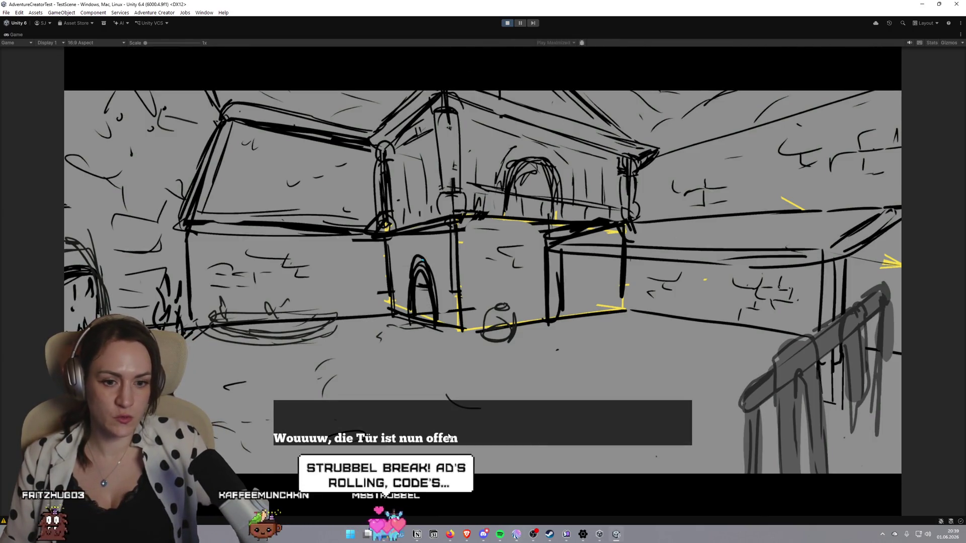
click(507, 22)
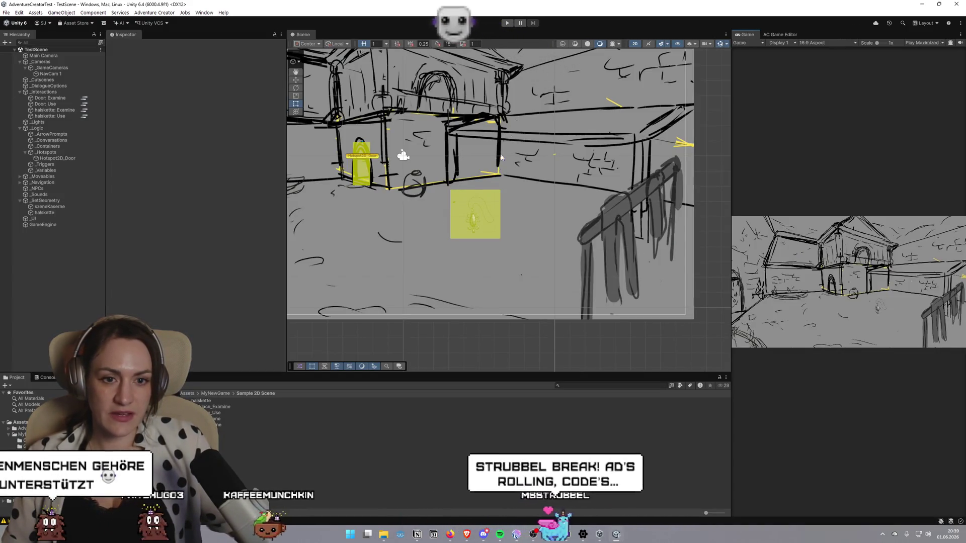
Select the Hotspot2D_Door hotspot in the Scene view
click(475, 214)
scroll(364, 112, down, 1)
drag(363, 111, 423, 199)
click(424, 200)
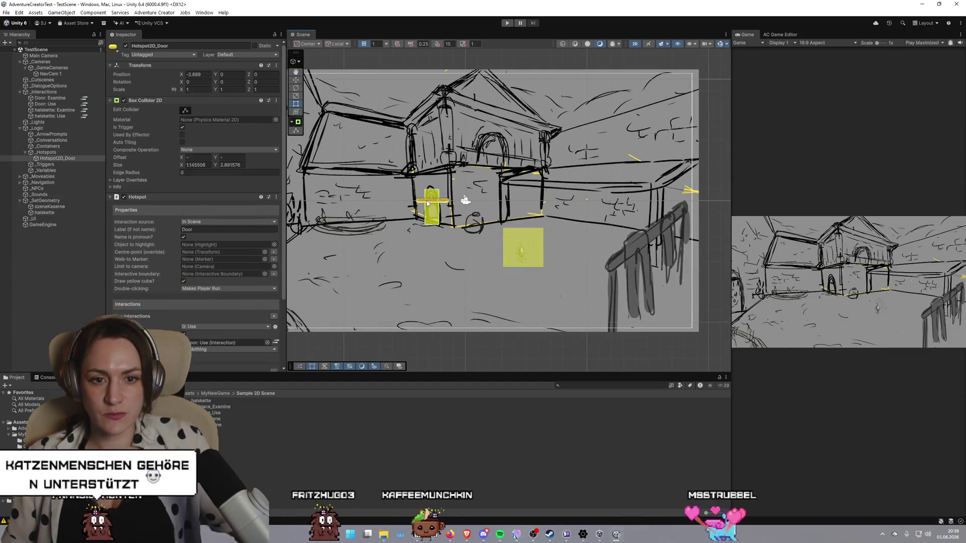
scroll(266, 276, down, 3)
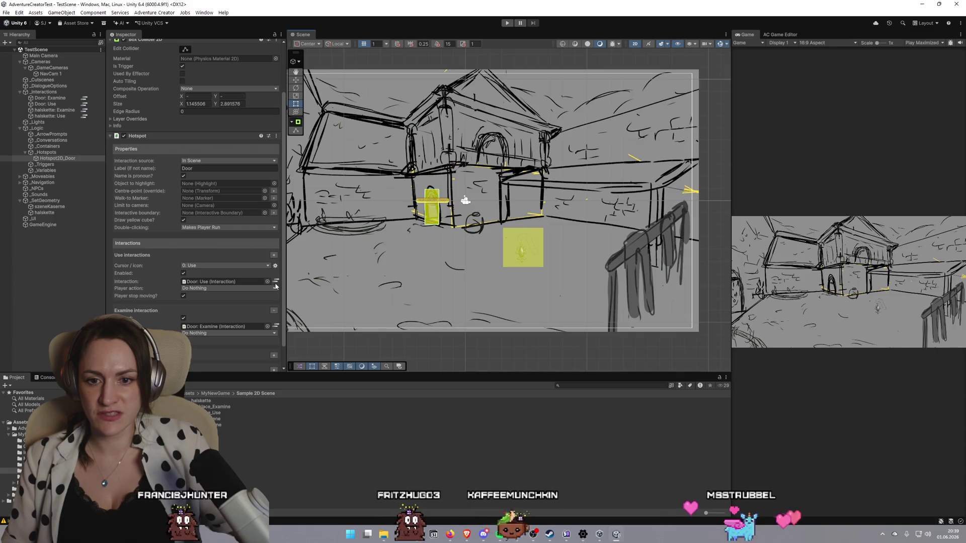
Add an Inventory: Add or remove action after the door-open speech in Door: Use, set to Remove necklace, then play
click(276, 281)
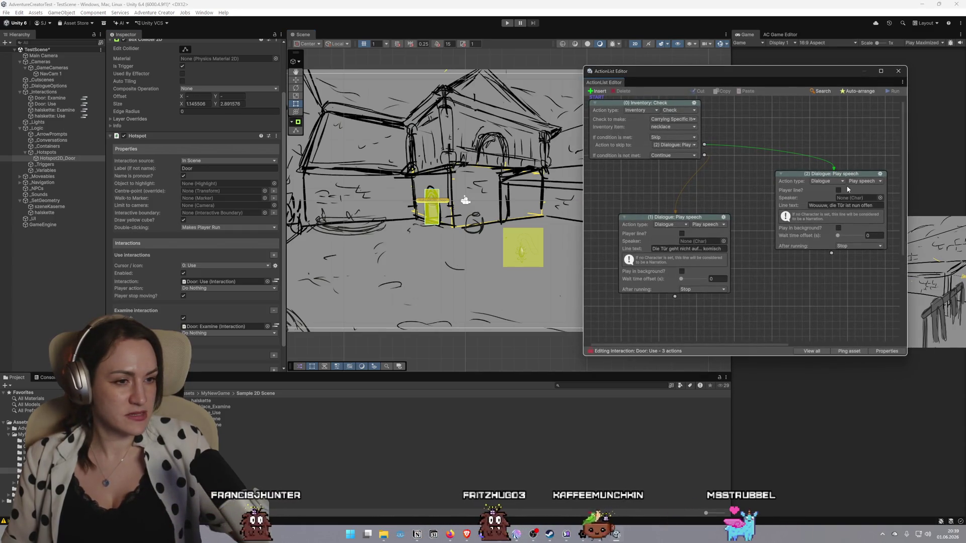
drag(833, 278, 833, 280)
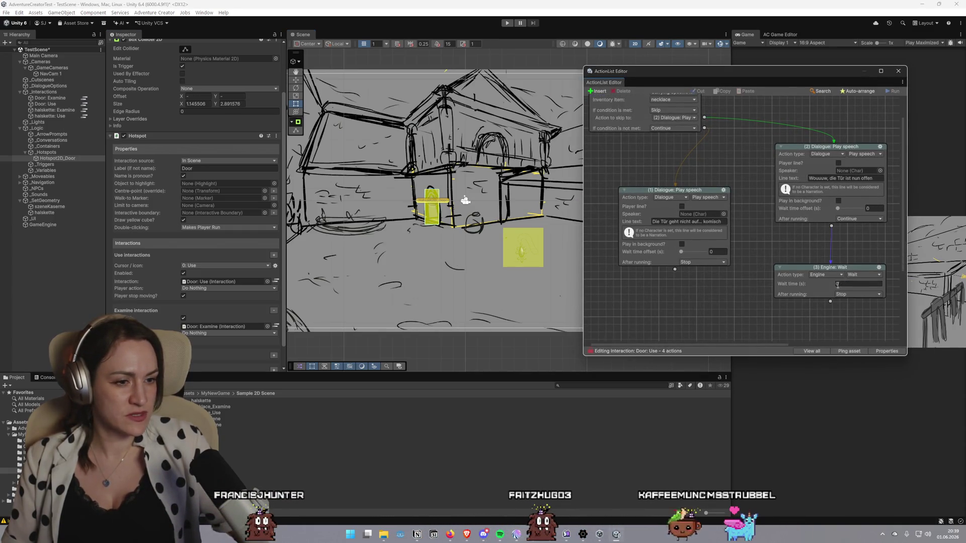
click(836, 275)
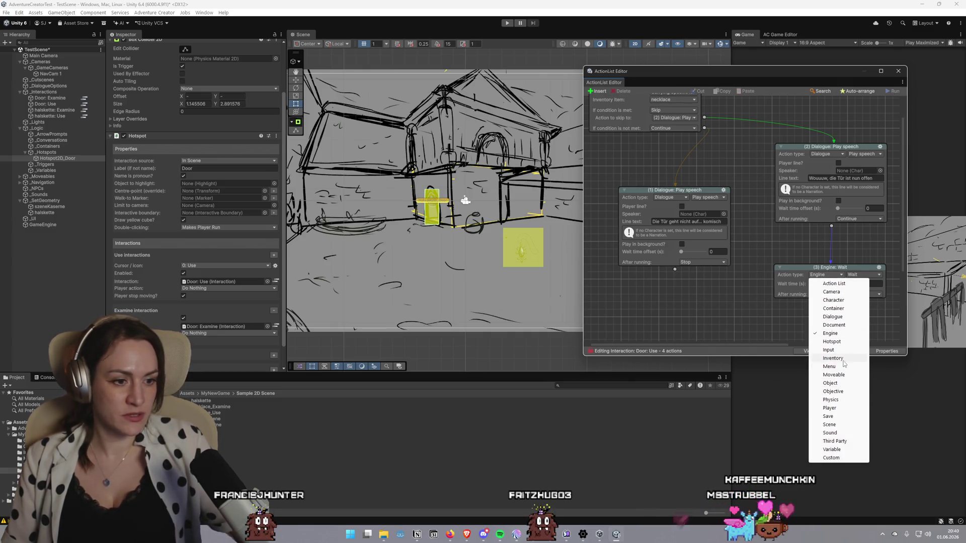
click(843, 359)
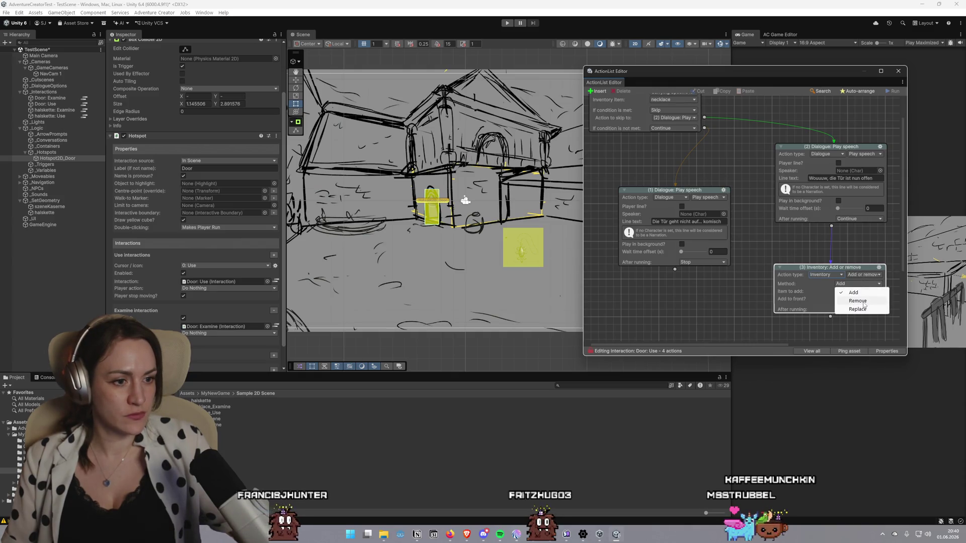
click(858, 301)
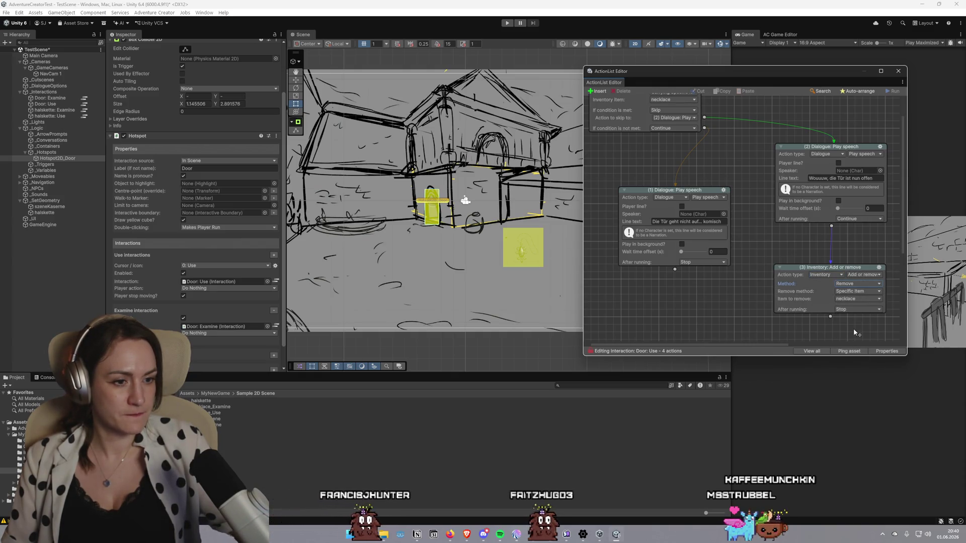
click(898, 71)
click(507, 23)
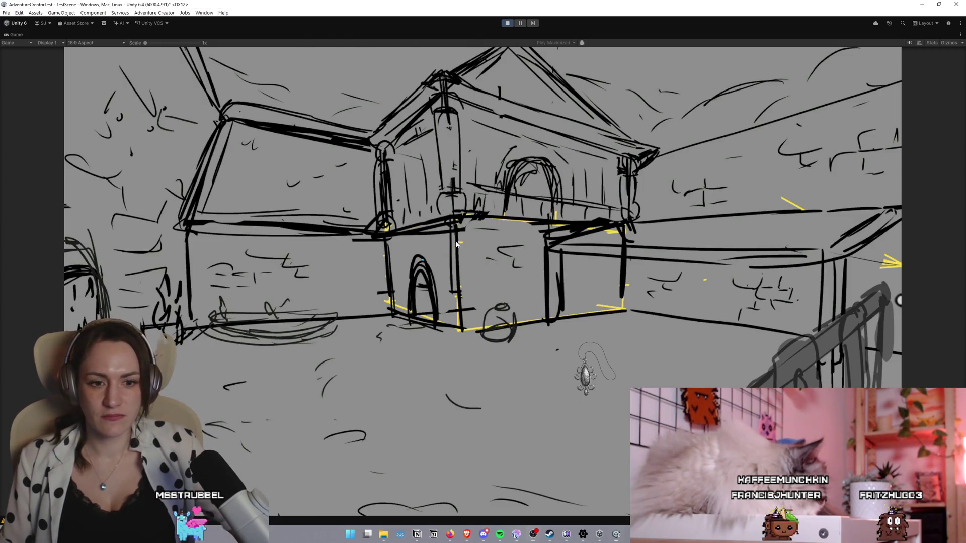
Examine and try opening the door without the necklace to confirm it stays locked
mouse_move(240, 69)
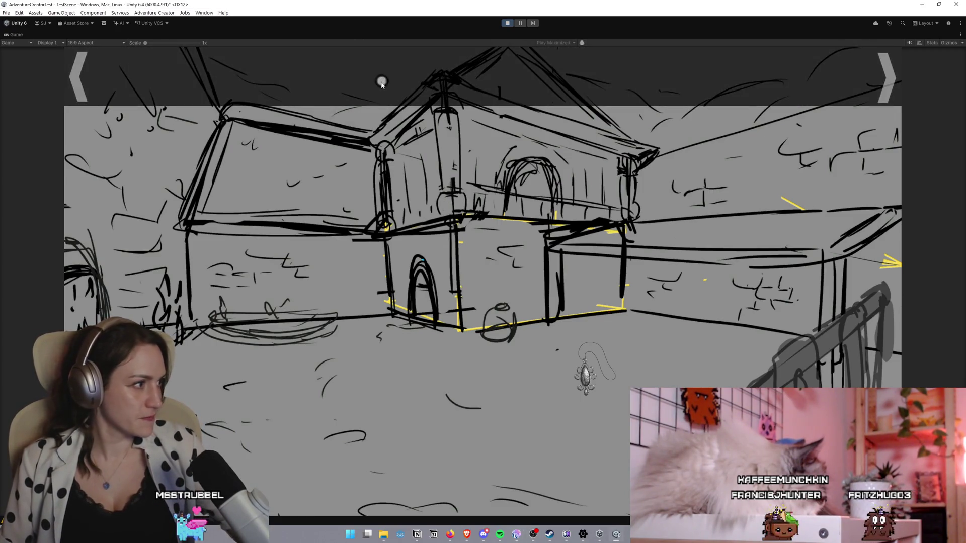
right_click(417, 289)
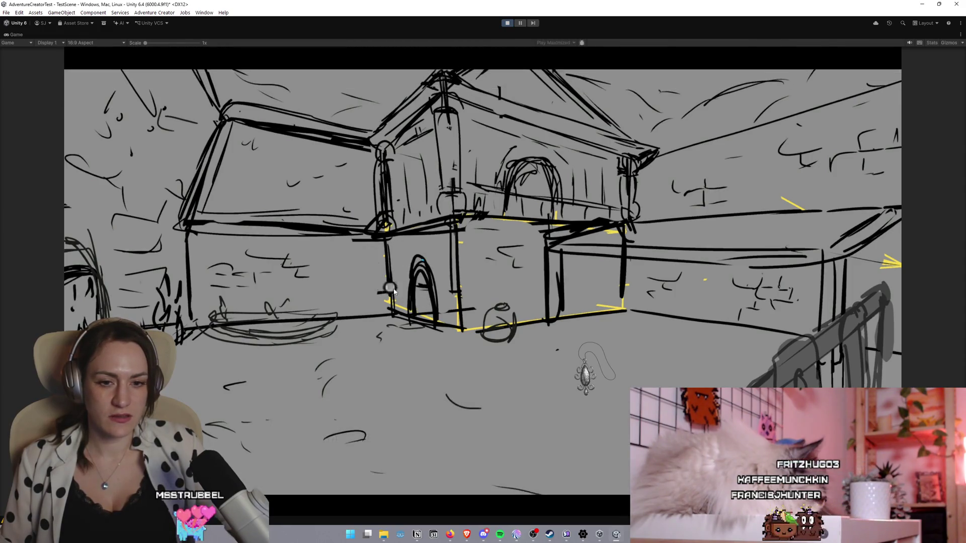
click(418, 296)
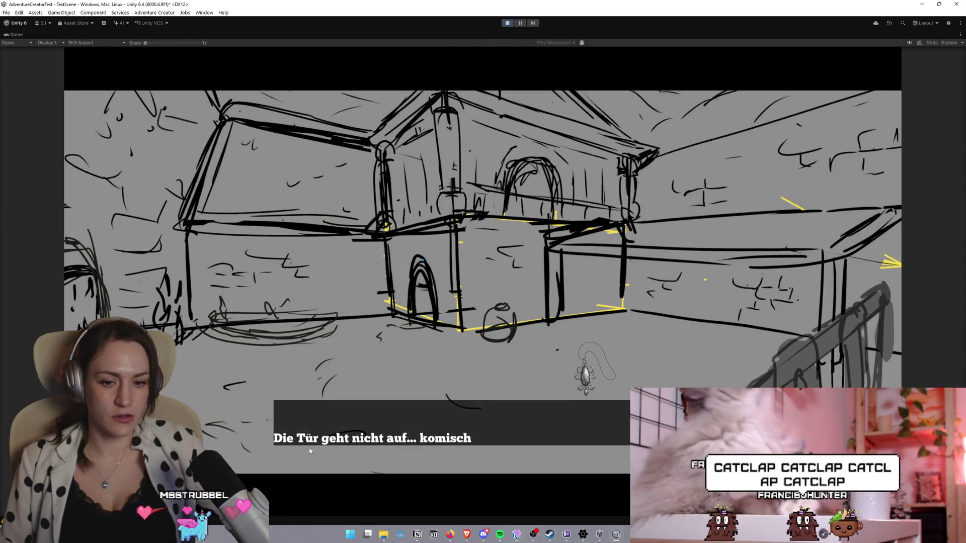
click(408, 323)
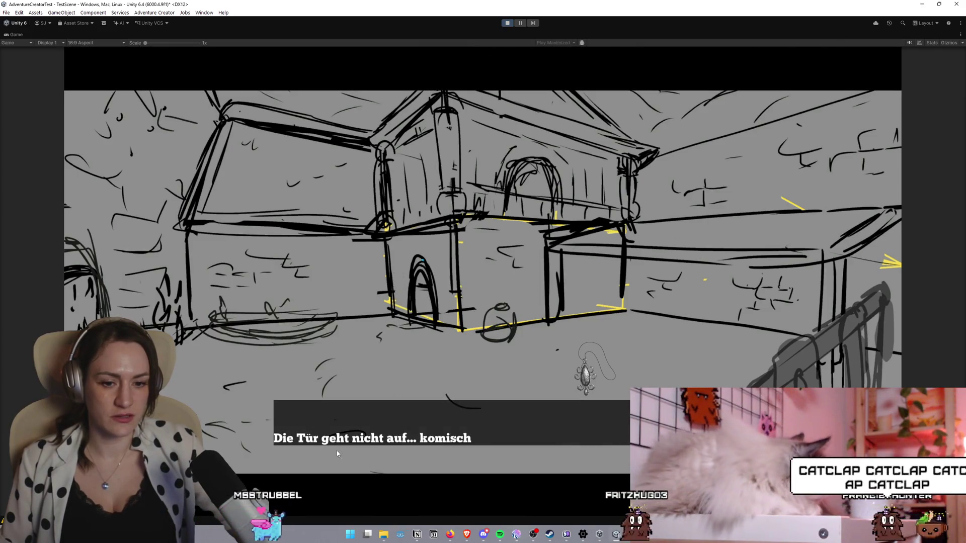
Pick up the necklace, use it on the door from the inventory bar, then stop the game
click(588, 372)
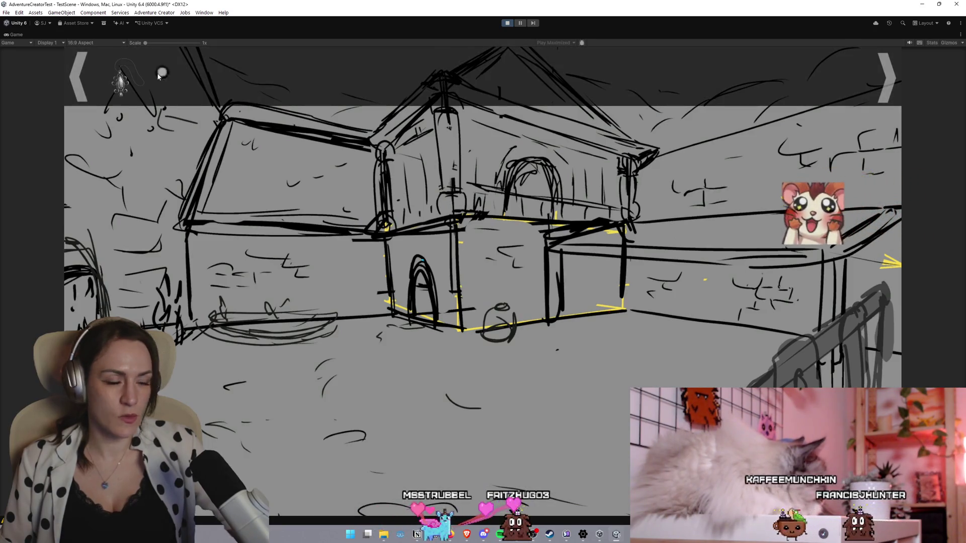
click(145, 80)
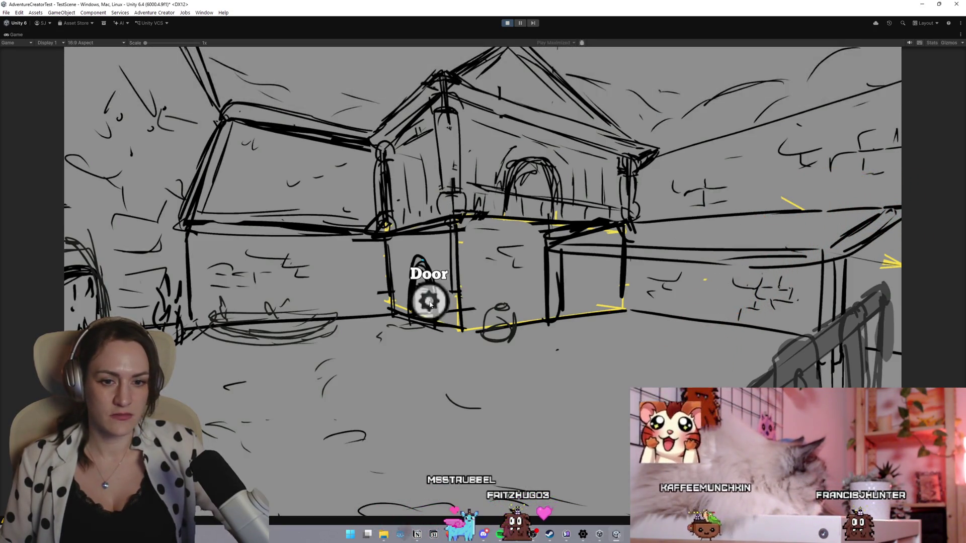
click(425, 303)
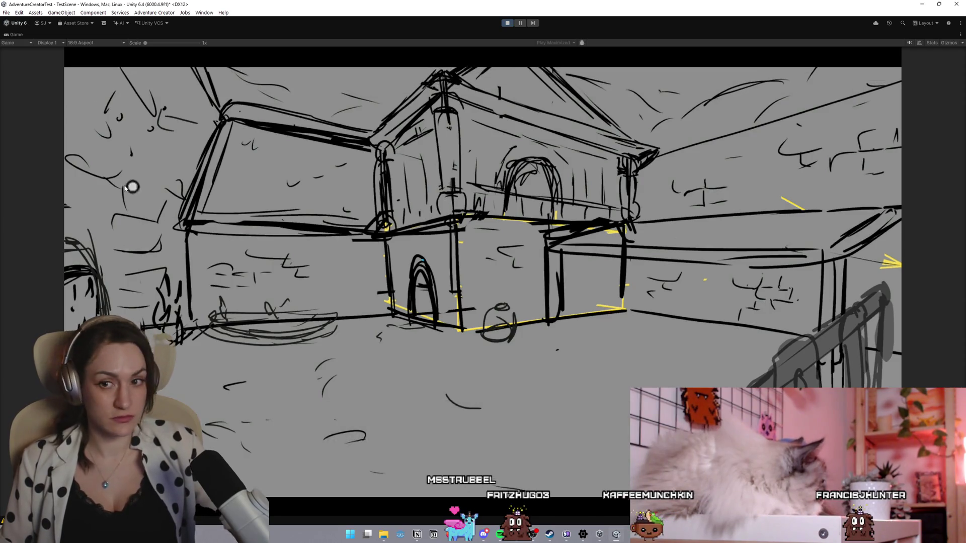
mouse_move(141, 72)
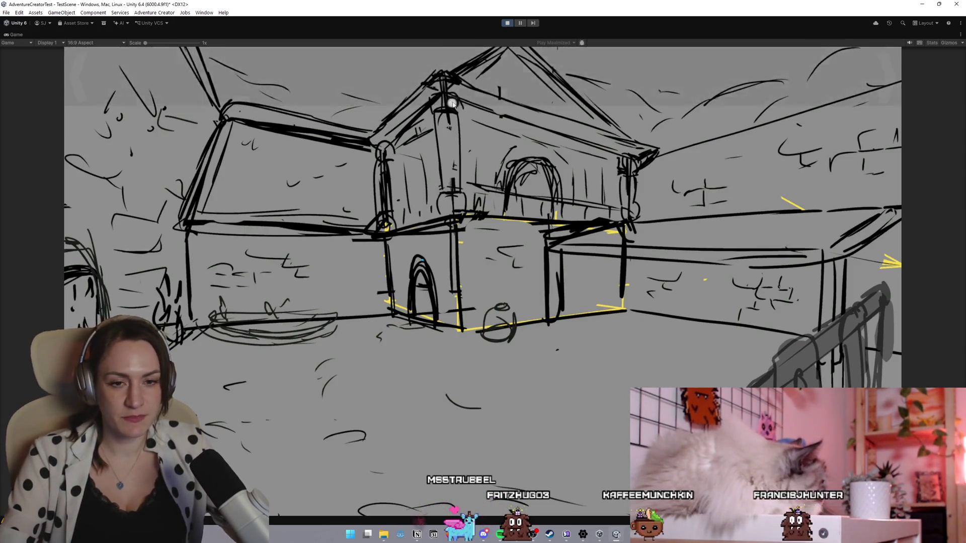
click(507, 23)
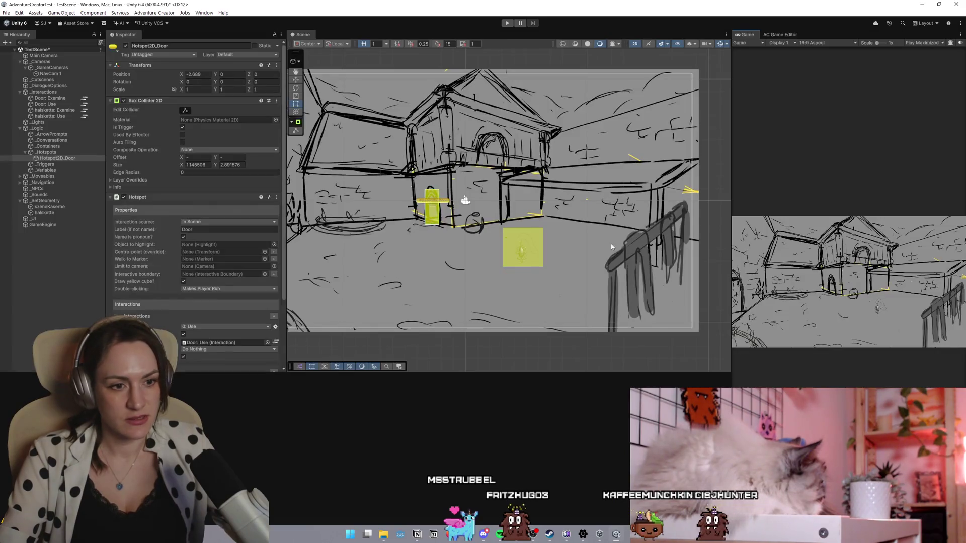
scroll(423, 216, down, 2)
scroll(436, 217, up, 2)
mouse_move(445, 289)
mouse_down()
mouse_move(494, 317)
mouse_move(485, 297)
mouse_up()
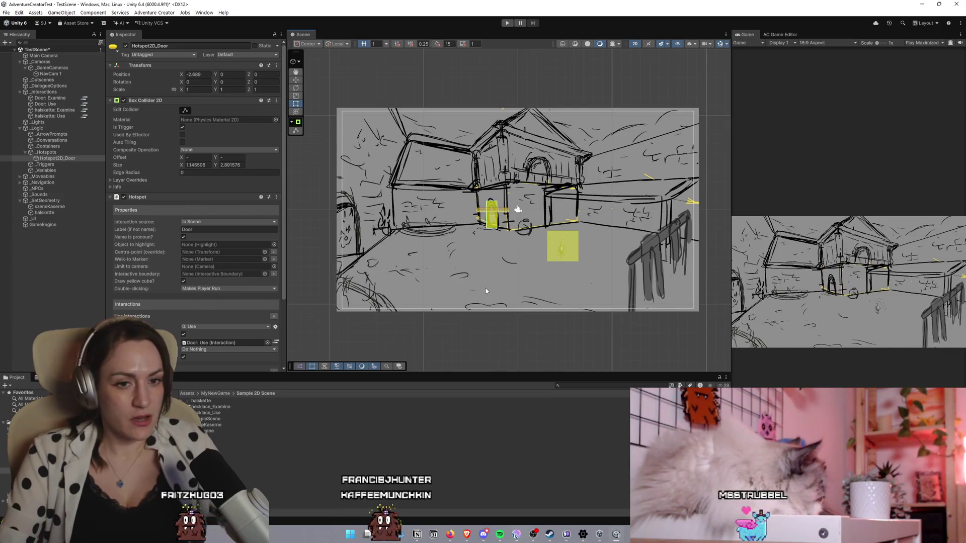
scroll(485, 288, down, 2)
scroll(513, 219, up, 4)
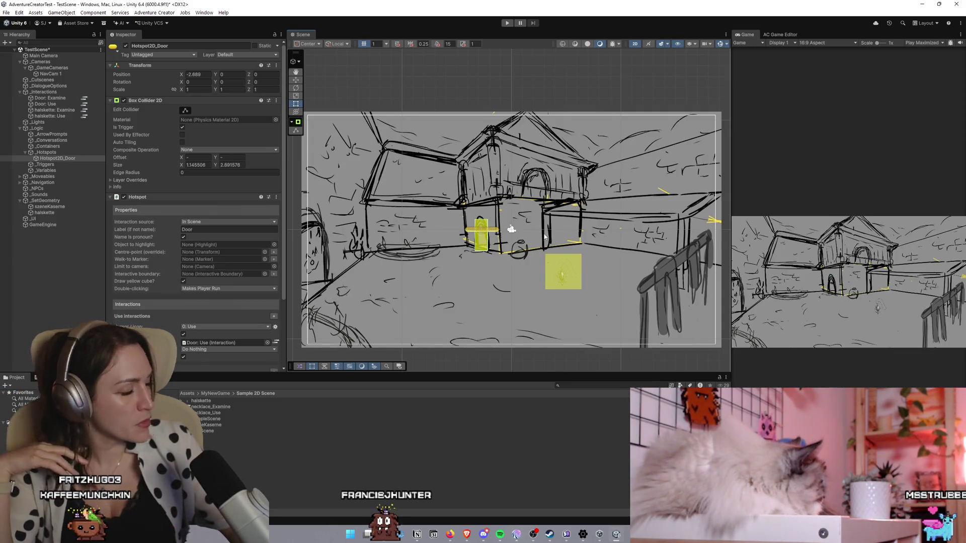
scroll(544, 237, down, 1)
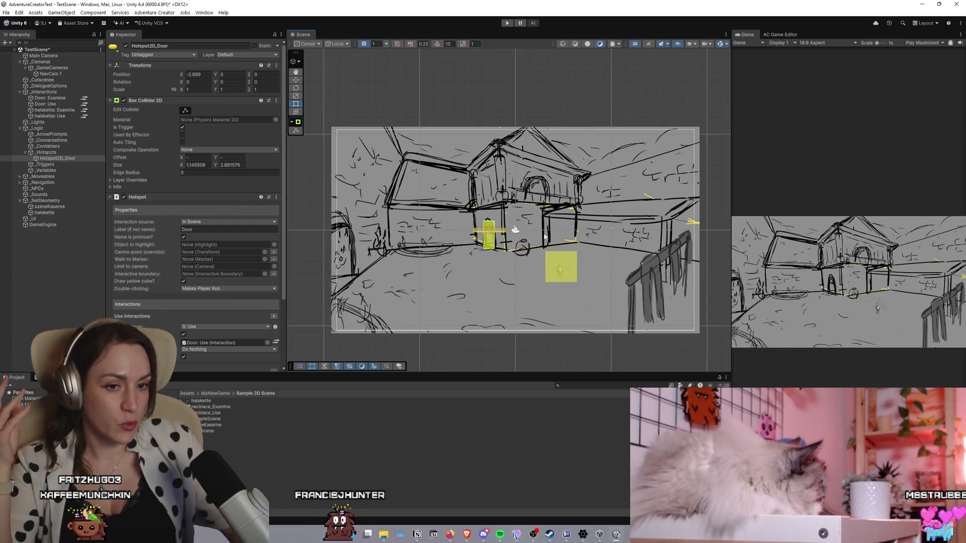
scroll(544, 237, up, 1)
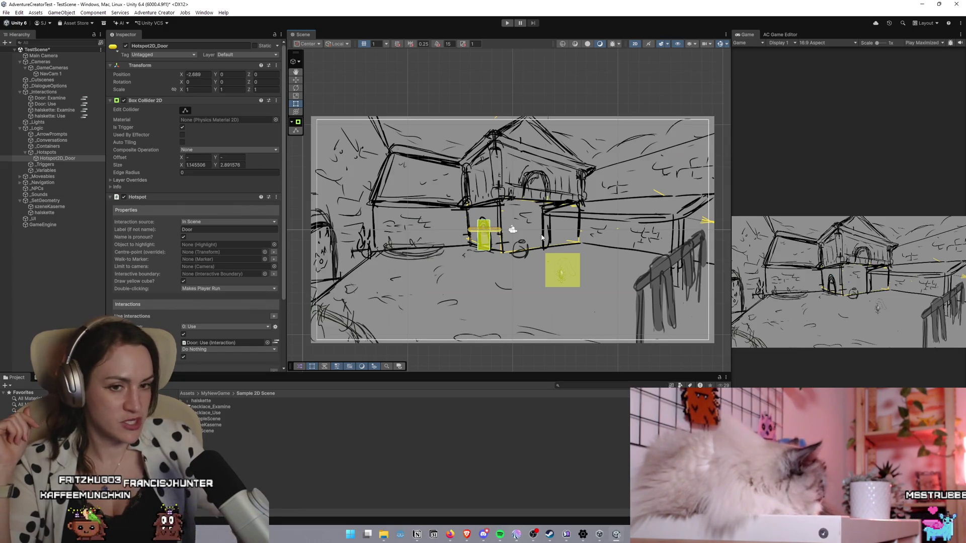
scroll(521, 230, up, 5)
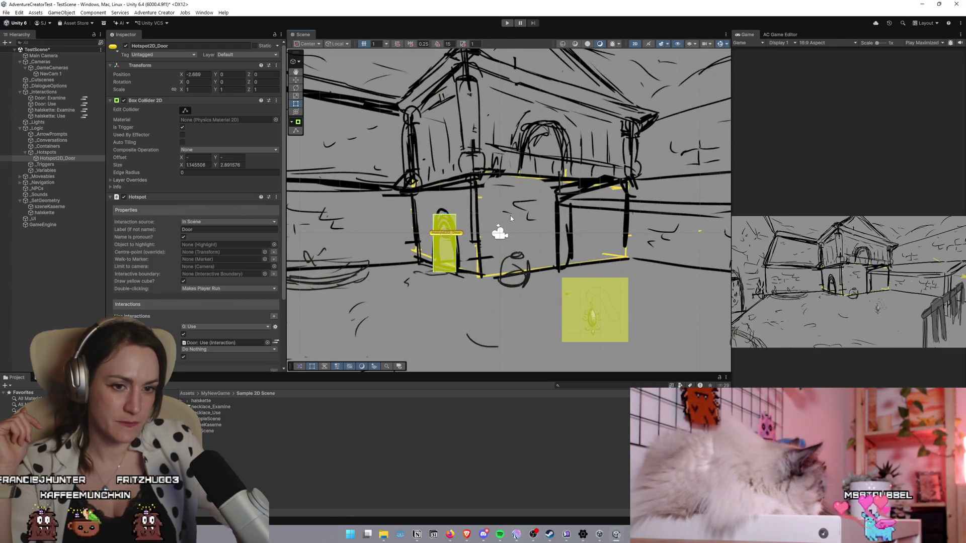
scroll(516, 232, down, 3)
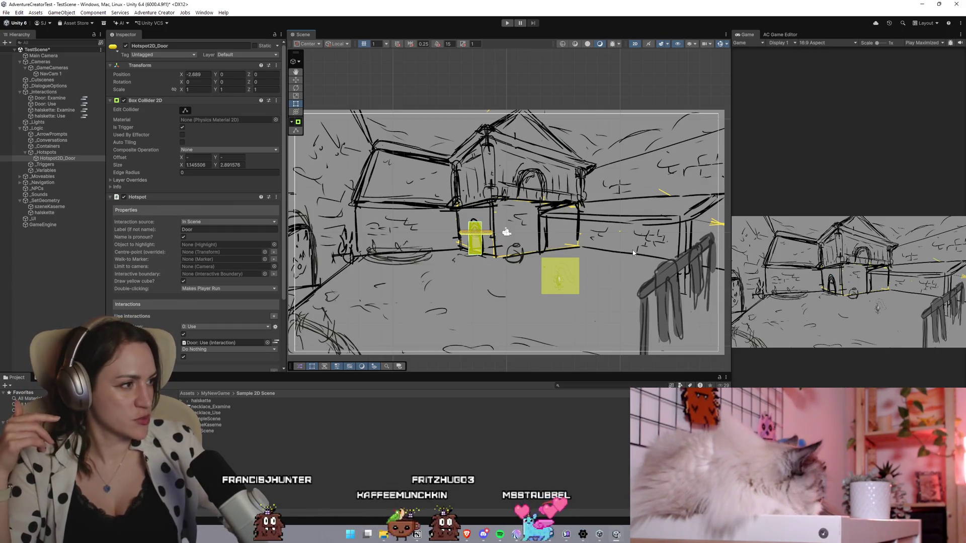
drag(530, 232, 538, 233)
scroll(538, 234, down, 2)
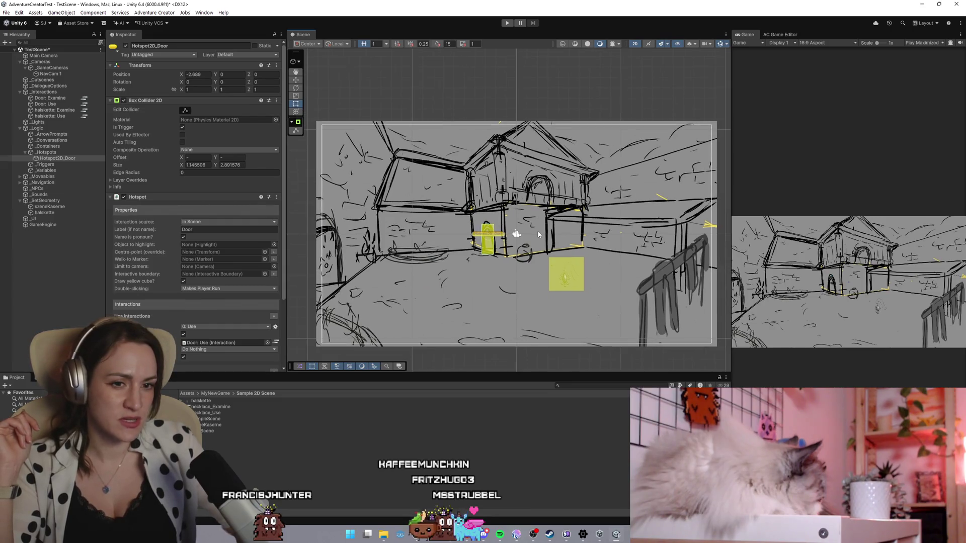
scroll(539, 234, up, 1)
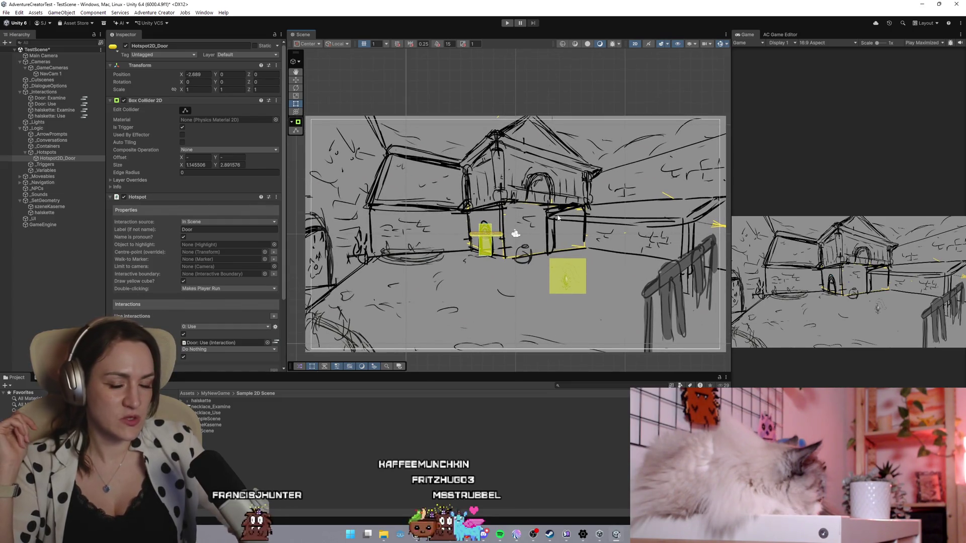
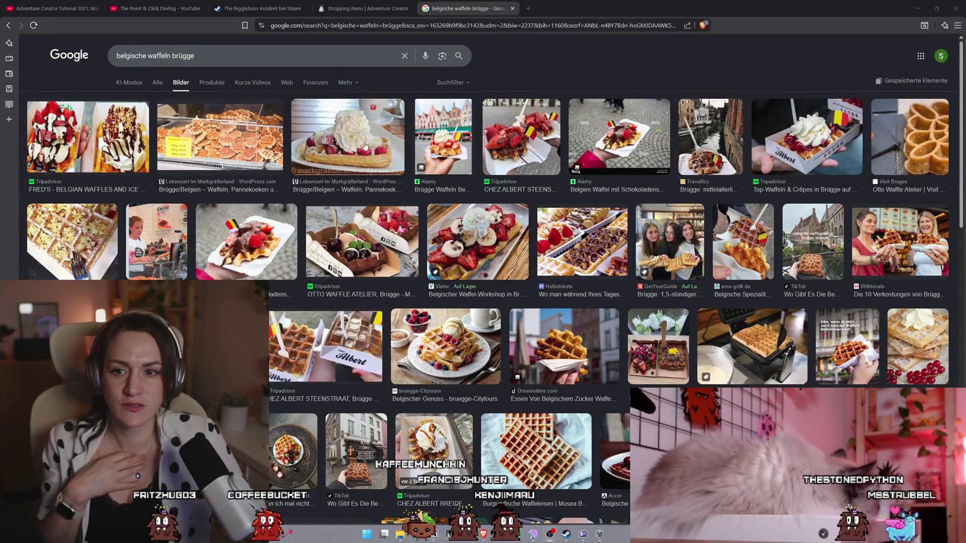
Preview the whipped-cream waffle, then step to the CHEZ ALBERT STEENSTRAAT Tripadvisor strawberry waffle photo
click(397, 171)
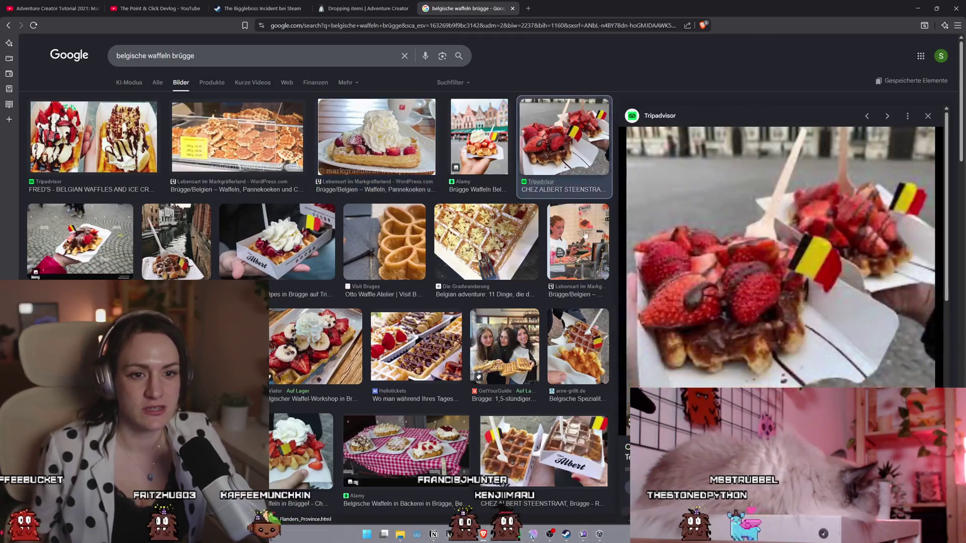
key(Right)
key(Right)
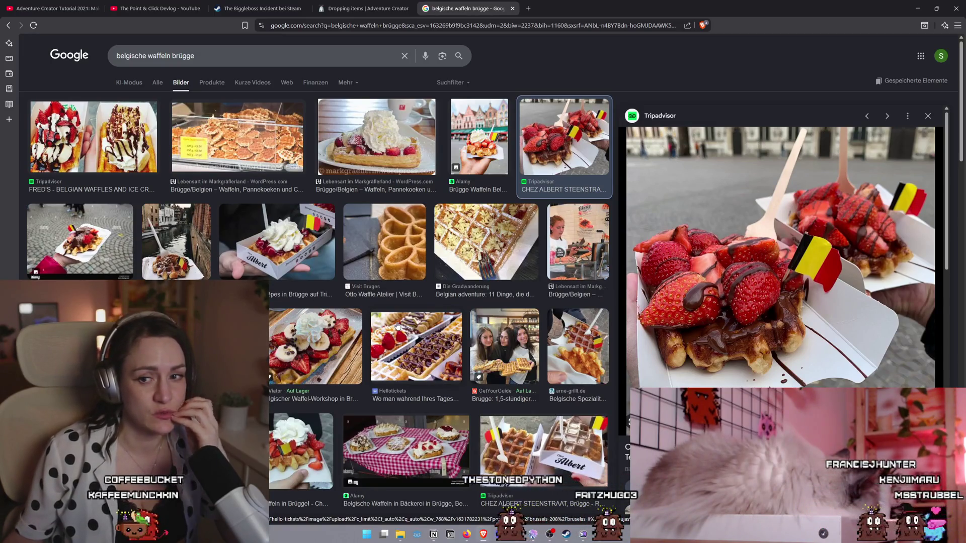
click(92, 217)
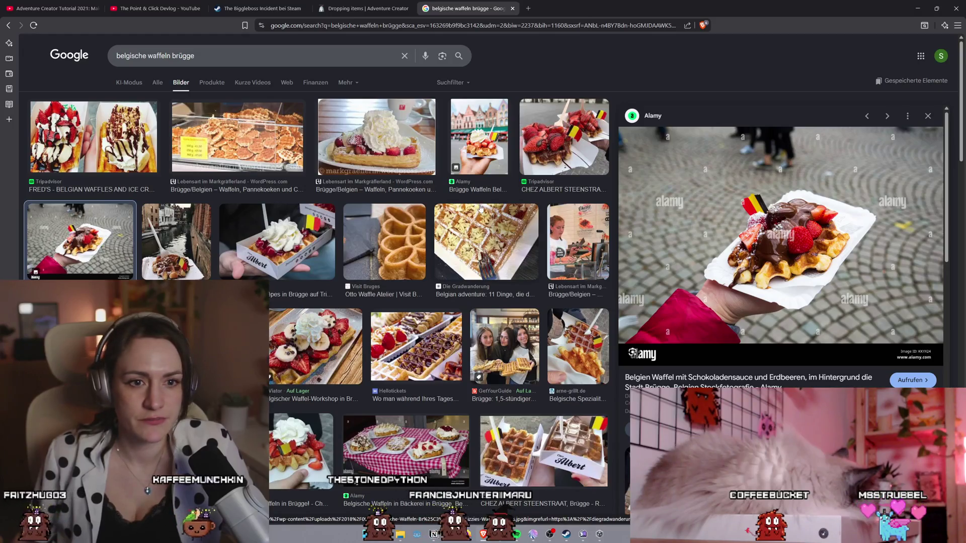
scroll(540, 169, down, 3)
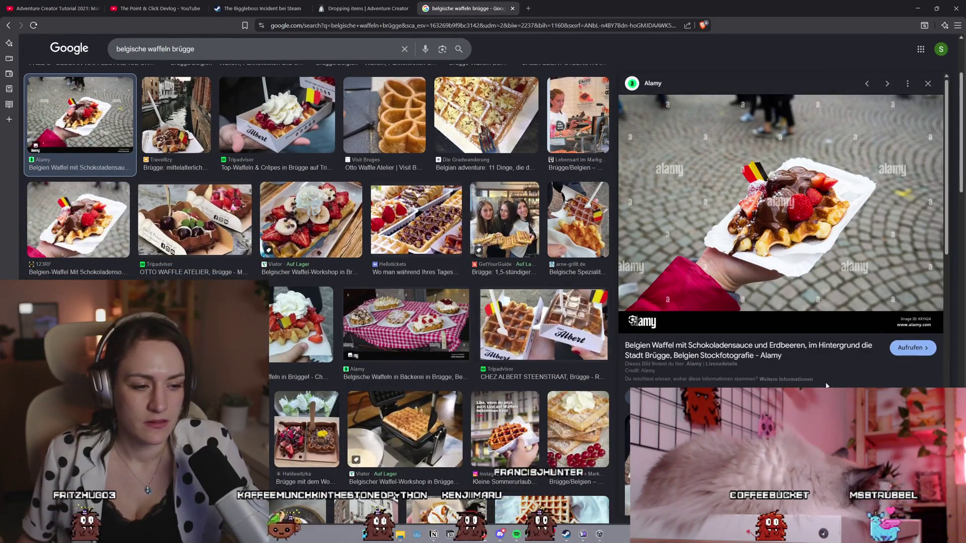
scroll(800, 364, down, 3)
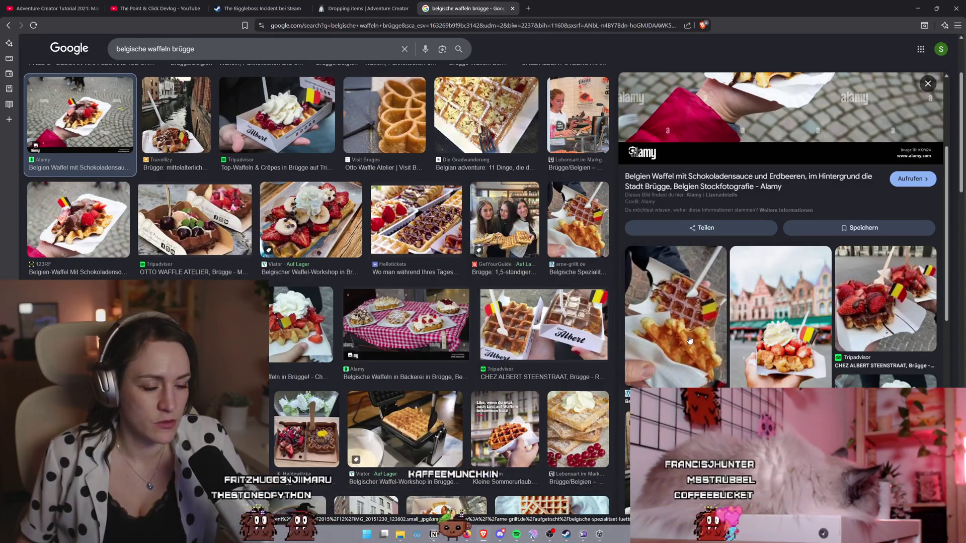
scroll(697, 342, up, 3)
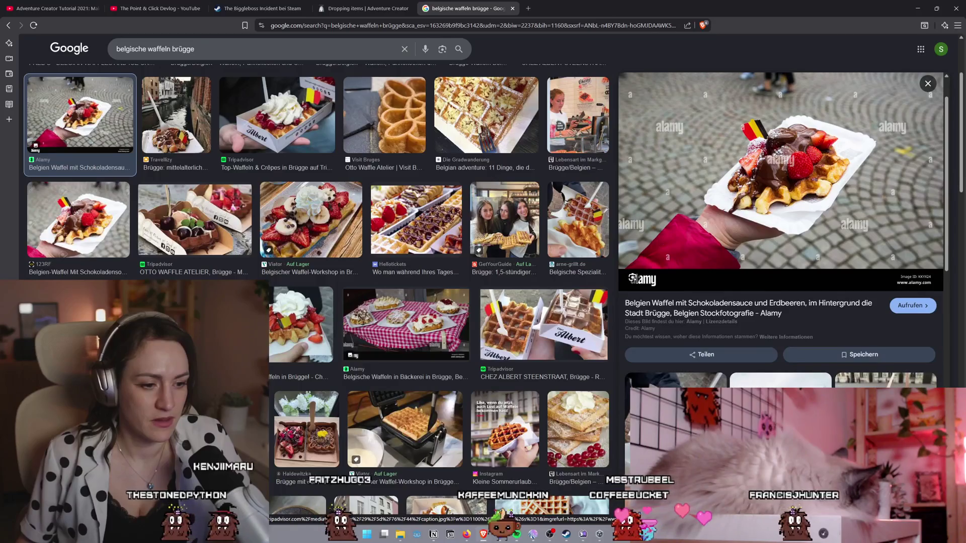
click(886, 374)
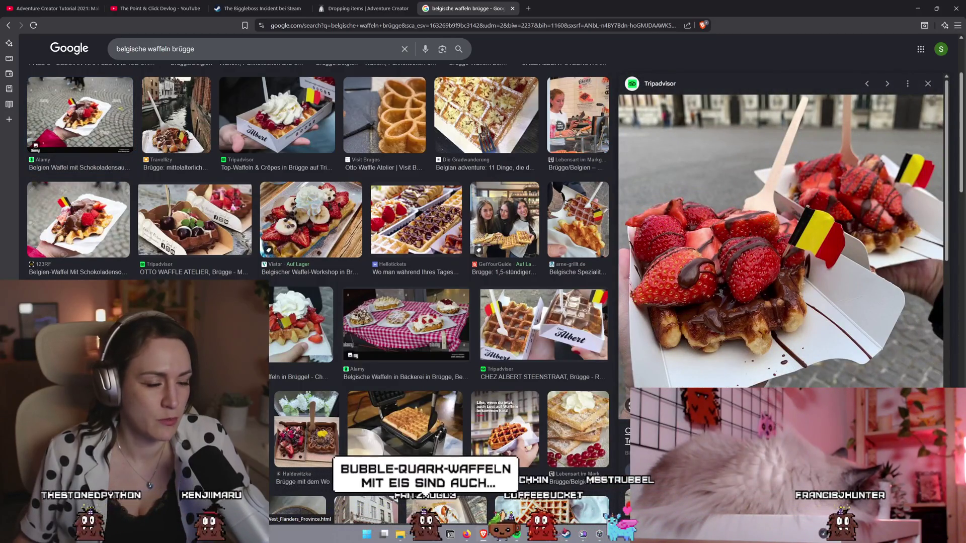